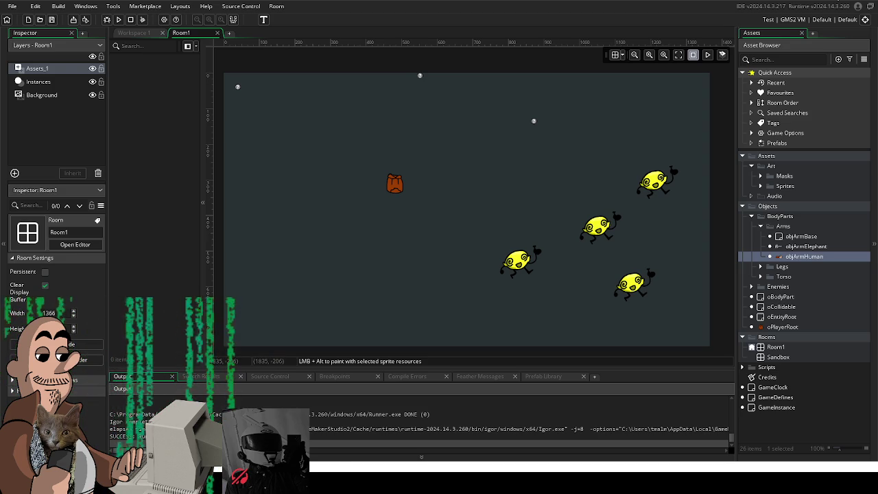
# Step: Switch from GameMaker's Room1 editor to the Krita character sprite sheet
pyautogui.hotkey('alt', 'Tab')
pyautogui.scroll(1, 477, 252)
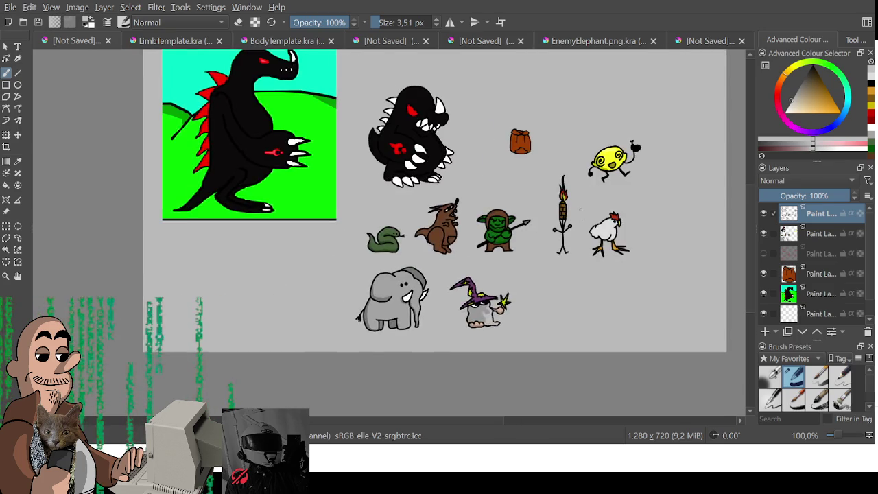
# Step: Zoom in on the kangaroo and set the brush size to 2 px
pyautogui.scroll(1, 473, 227)
pyautogui.scroll(1, 470, 206)
pyautogui.scroll(1, 465, 178)
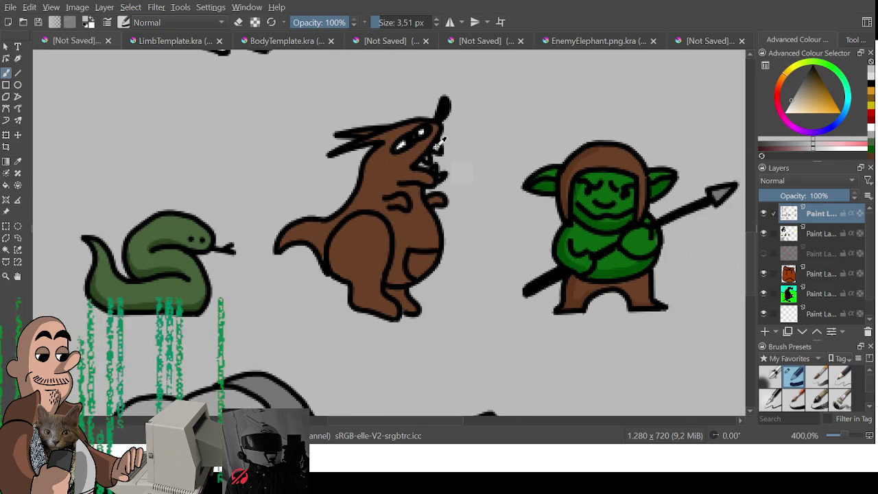
pyautogui.moveTo(433, 178); pyautogui.dragTo(402, 158)
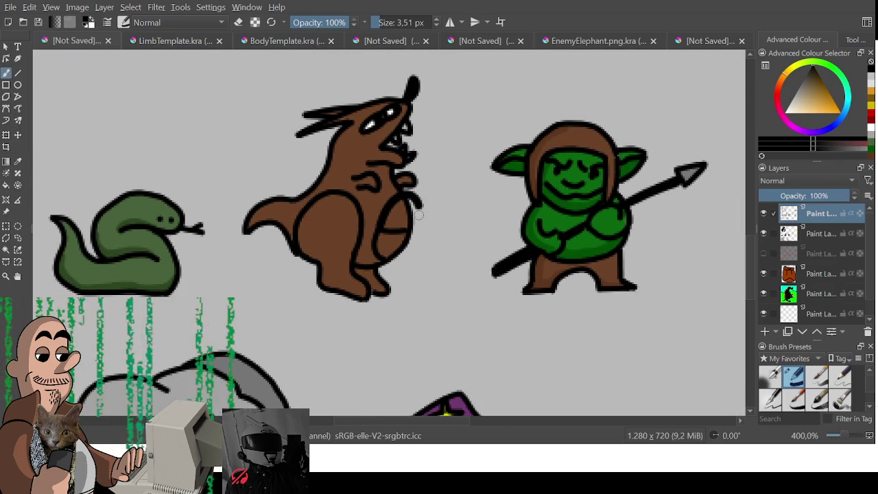
pyautogui.moveTo(427, 24); pyautogui.dragTo(416, 25)
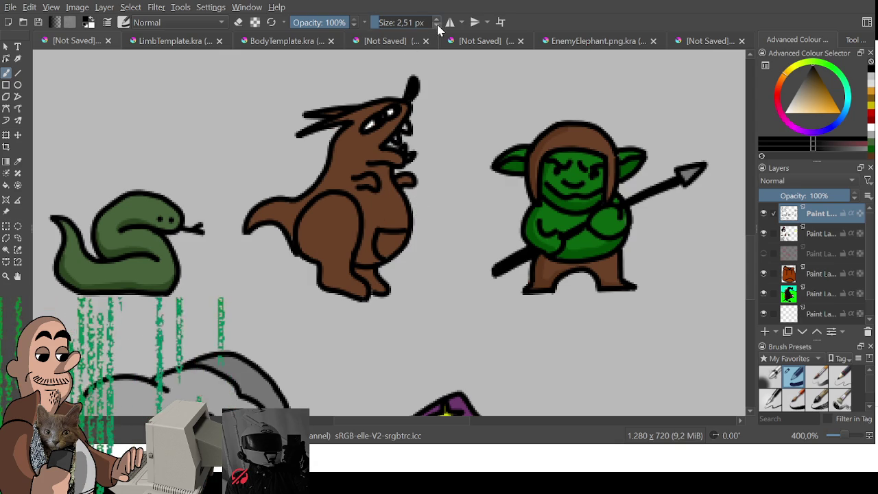
pyautogui.press('2')
pyautogui.press('Return')
pyautogui.moveTo(426, 171); pyautogui.dragTo(384, 226)
pyautogui.hotkey('ctrl', 'z')
# Step: Outline the joey's small head with an eye and snout at the kangaroo's belly
pyautogui.scroll(4, 371, 284)
pyautogui.scroll(3, 371, 283)
pyautogui.moveTo(98, 223); pyautogui.dragTo(1, 200)
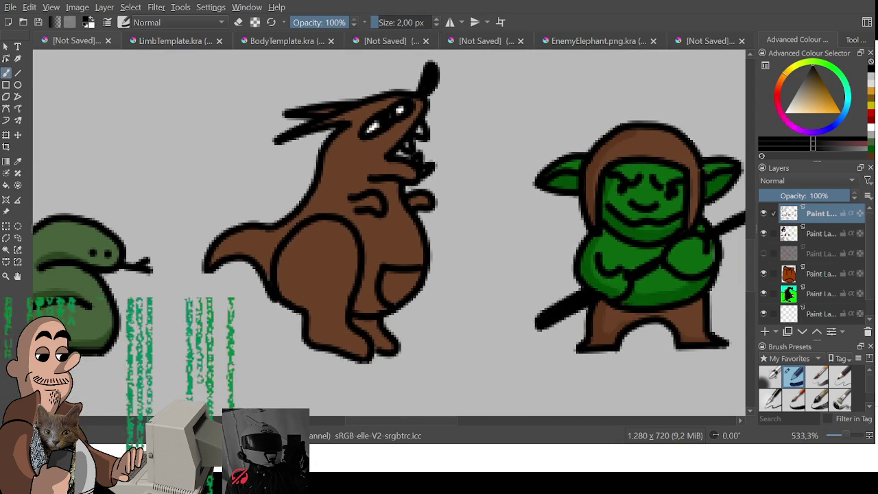
pyautogui.moveTo(421, 227)
pyautogui.mouseDown()
pyautogui.moveTo(437, 220)
pyautogui.moveTo(454, 243)
pyautogui.moveTo(430, 264)
pyautogui.mouseUp()
pyautogui.press('e')
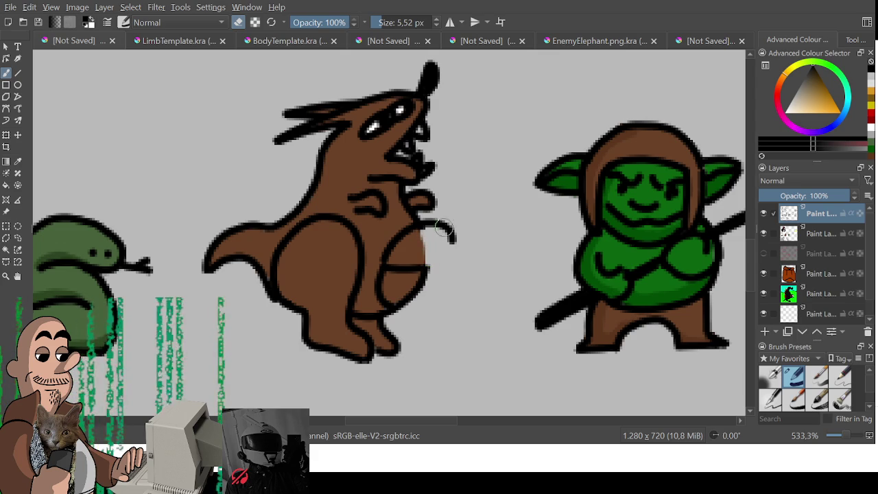
pyautogui.press('e')
pyautogui.click(436, 242)
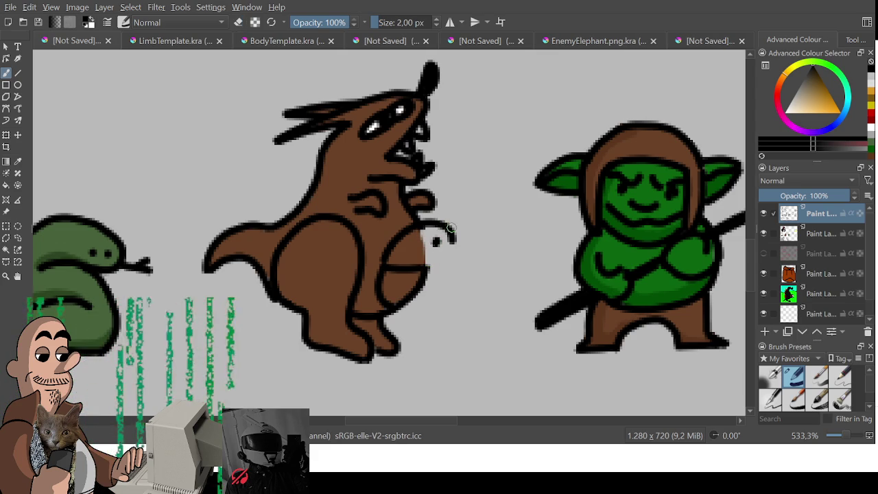
pyautogui.moveTo(452, 226)
pyautogui.mouseDown()
pyautogui.moveTo(469, 261)
pyautogui.moveTo(427, 267)
pyautogui.mouseUp()
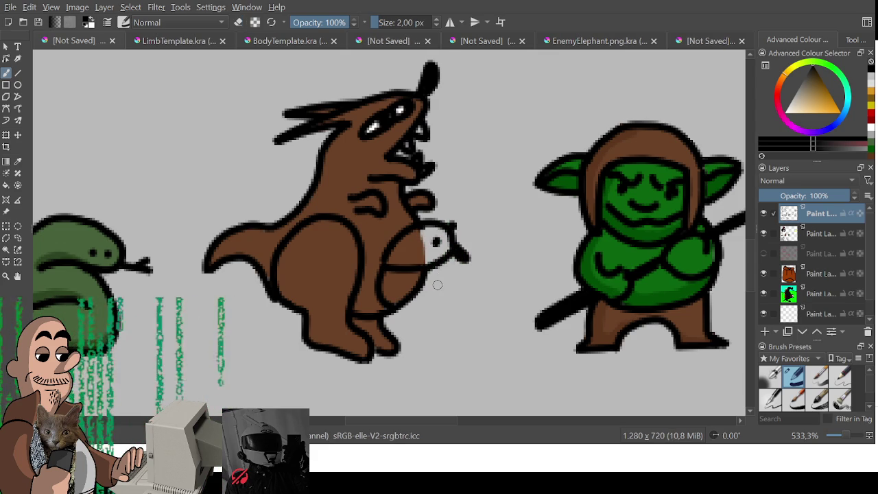
pyautogui.click(820, 233)
# Step: Paint the joey's head brown and the belly area a lighter brown
pyautogui.keyDown('ctrl'); pyautogui.click(432, 264); pyautogui.keyUp('ctrl')
pyautogui.moveTo(422, 236)
pyautogui.mouseDown()
pyautogui.moveTo(439, 230)
pyautogui.moveTo(426, 250)
pyautogui.moveTo(442, 234)
pyautogui.moveTo(449, 254)
pyautogui.moveTo(422, 267)
pyautogui.mouseUp()
pyautogui.click(812, 89)
pyautogui.moveTo(388, 262)
pyautogui.mouseDown()
pyautogui.moveTo(405, 240)
pyautogui.moveTo(410, 254)
pyautogui.moveTo(429, 233)
pyautogui.moveTo(446, 246)
pyautogui.moveTo(432, 260)
pyautogui.moveTo(424, 244)
pyautogui.moveTo(418, 261)
pyautogui.moveTo(410, 253)
pyautogui.mouseUp()
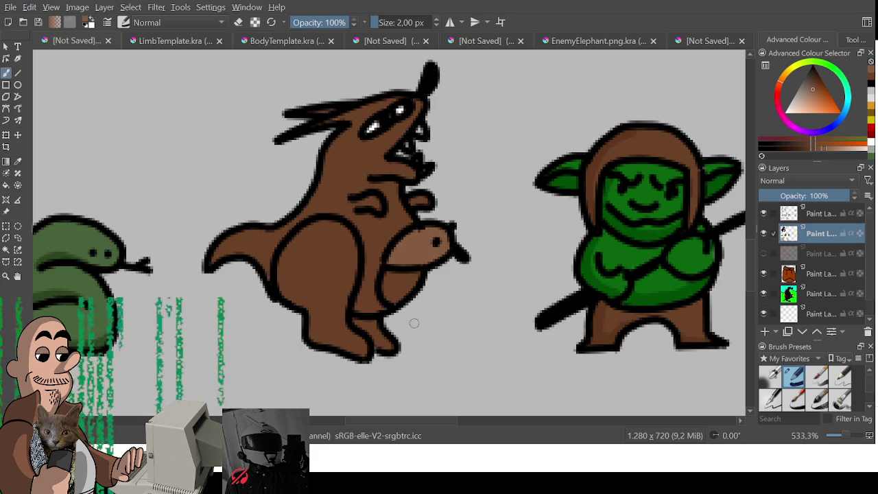
# Step: Zoom out to review the whole sprite sheet, then go to the 100×100 template
pyautogui.scroll(-1, 384, 336)
pyautogui.scroll(-1, 370, 322)
pyautogui.scroll(-2, 357, 314)
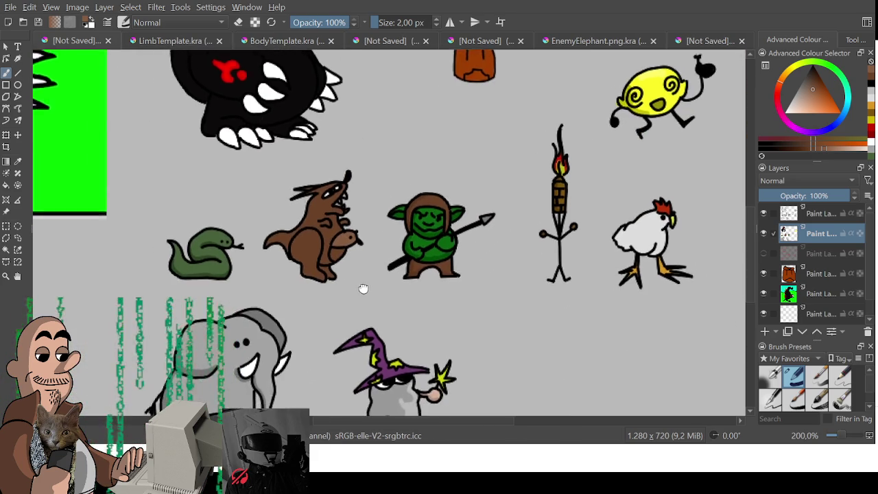
pyautogui.moveTo(358, 313); pyautogui.dragTo(378, 297)
pyautogui.scroll(-1, 378, 306)
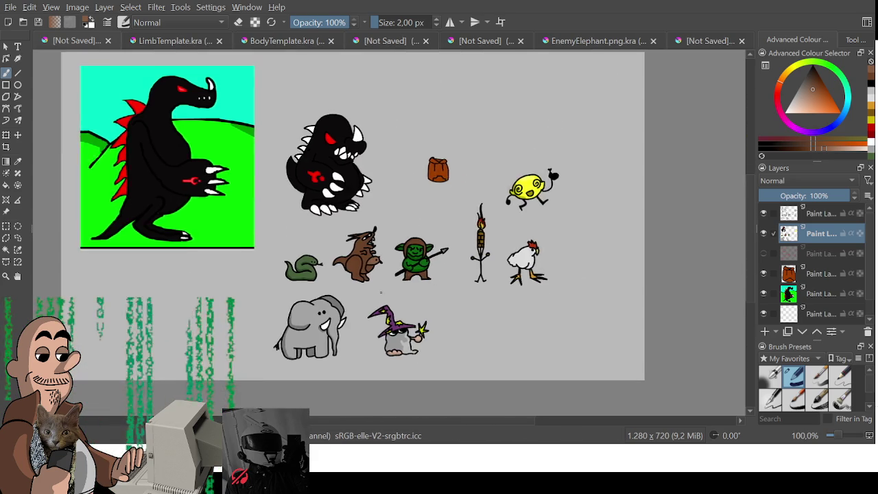
pyautogui.scroll(1, 379, 306)
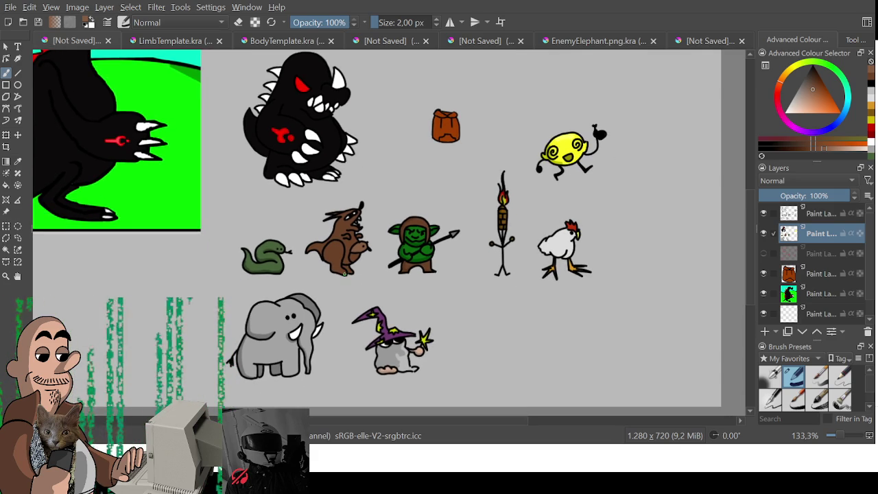
pyautogui.click(184, 41)
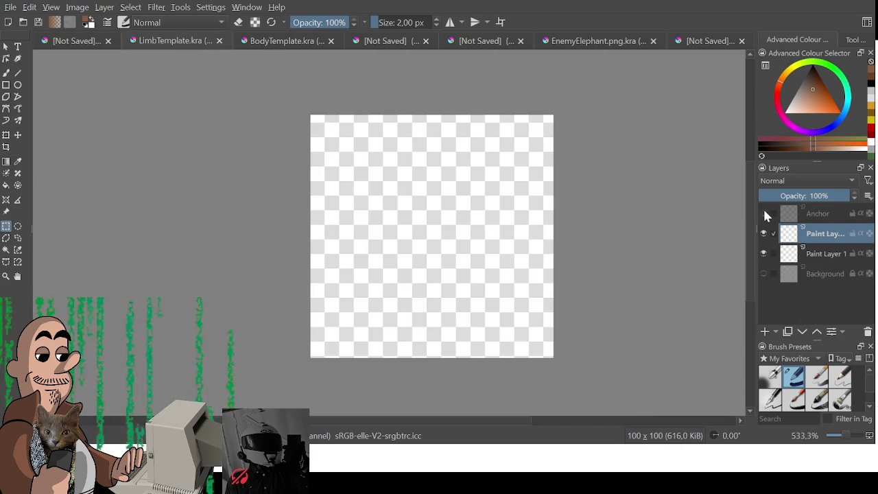
# Step: Show the Anchor guides and draw the arm's upper and lower outline edges in black
pyautogui.click(763, 214)
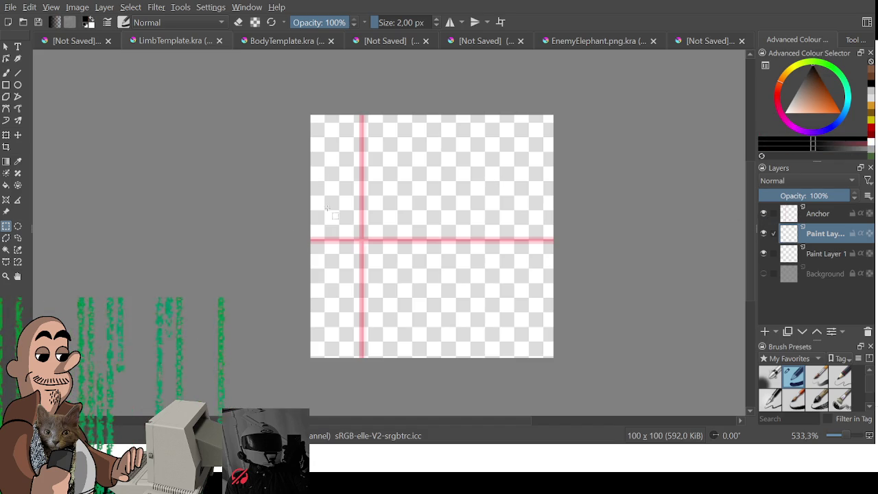
pyautogui.scroll(1, 174, 191)
pyautogui.moveTo(174, 192); pyautogui.dragTo(169, 224)
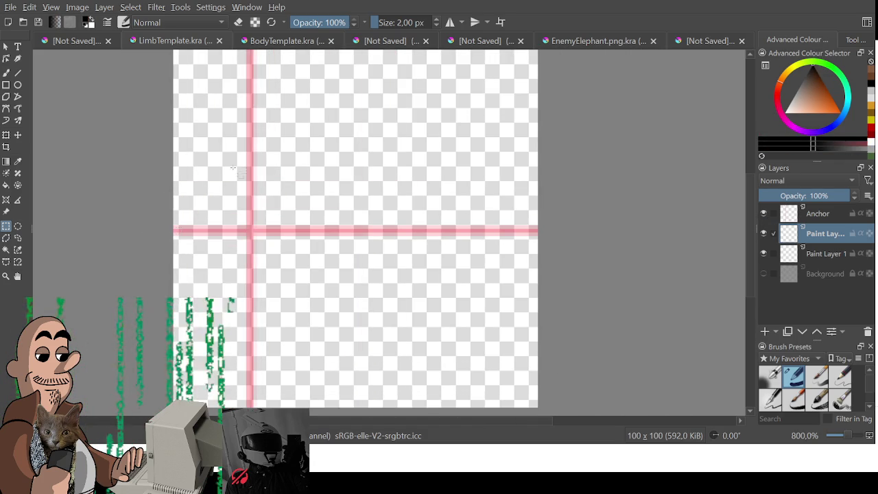
pyautogui.press('b')
pyautogui.moveTo(193, 227)
pyautogui.mouseDown()
pyautogui.moveTo(188, 212)
pyautogui.moveTo(296, 218)
pyautogui.mouseUp()
pyautogui.hotkey('ctrl', 'z')
pyautogui.moveTo(196, 252)
pyautogui.mouseDown()
pyautogui.moveTo(286, 218)
pyautogui.moveTo(434, 203)
pyautogui.mouseUp()
pyautogui.hotkey('ctrl', 'z')
pyautogui.moveTo(268, 227); pyautogui.dragTo(388, 242)
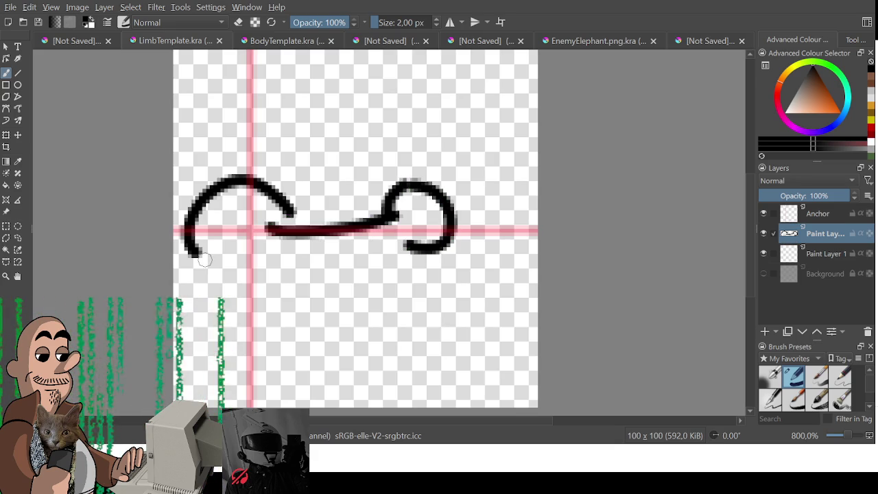
pyautogui.moveTo(198, 255); pyautogui.dragTo(443, 241)
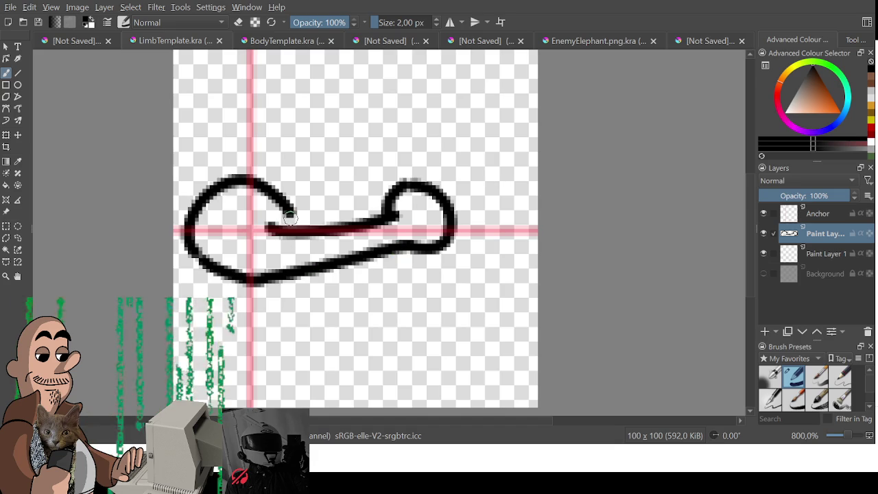
# Step: Erase the shoulder-arc top and the hand loop, then redraw the hand loop
pyautogui.press('e')
pyautogui.moveTo(291, 232)
pyautogui.mouseDown()
pyautogui.moveTo(257, 182)
pyautogui.moveTo(223, 184)
pyautogui.moveTo(230, 179)
pyautogui.moveTo(283, 232)
pyautogui.mouseUp()
pyautogui.press('e')
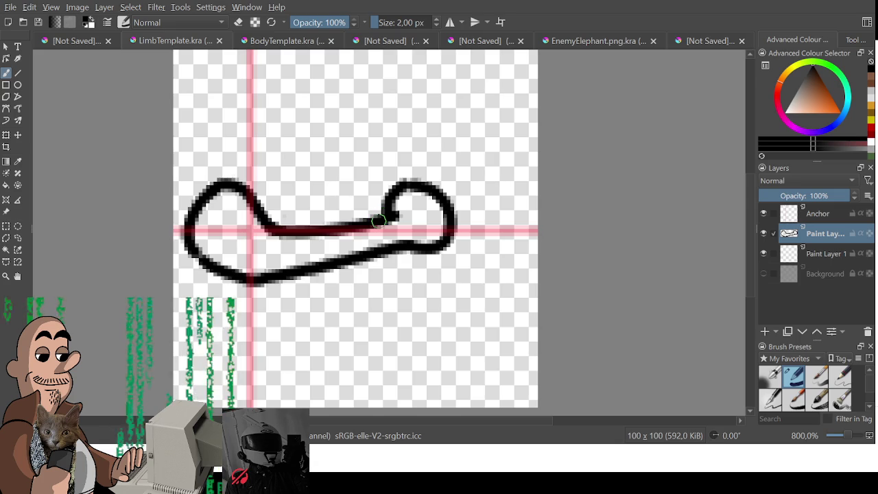
pyautogui.moveTo(399, 195)
pyautogui.mouseDown()
pyautogui.moveTo(396, 188)
pyautogui.moveTo(446, 220)
pyautogui.moveTo(411, 251)
pyautogui.mouseUp()
pyautogui.press('e')
pyautogui.moveTo(367, 219)
pyautogui.mouseDown()
pyautogui.moveTo(417, 217)
pyautogui.moveTo(427, 254)
pyautogui.moveTo(370, 260)
pyautogui.mouseUp()
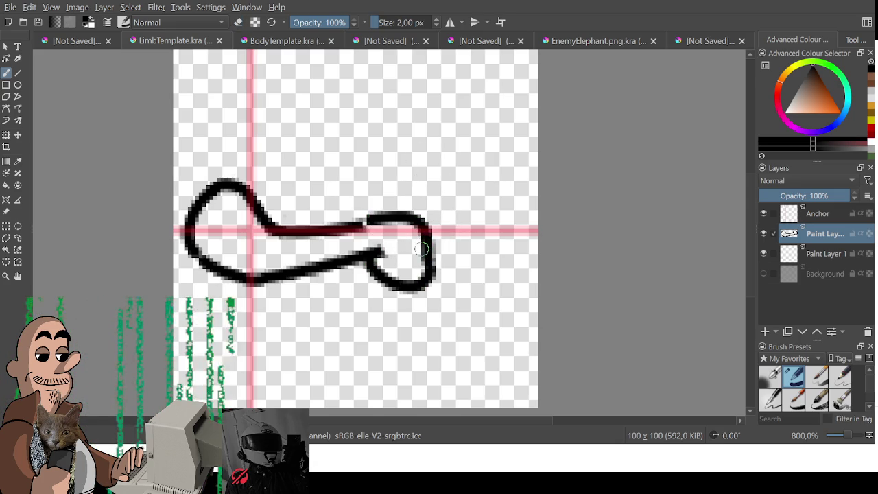
# Step: Draw the wand with a star tip and close the hand–wand gap
pyautogui.moveTo(371, 221)
pyautogui.mouseDown()
pyautogui.moveTo(466, 158)
pyautogui.moveTo(409, 220)
pyautogui.mouseUp()
pyautogui.moveTo(461, 160)
pyautogui.mouseDown()
pyautogui.moveTo(442, 141)
pyautogui.moveTo(468, 96)
pyautogui.moveTo(511, 114)
pyautogui.moveTo(499, 178)
pyautogui.moveTo(466, 218)
pyautogui.moveTo(451, 200)
pyautogui.mouseUp()
pyautogui.moveTo(373, 221); pyautogui.dragTo(349, 228)
pyautogui.click(76, 41)
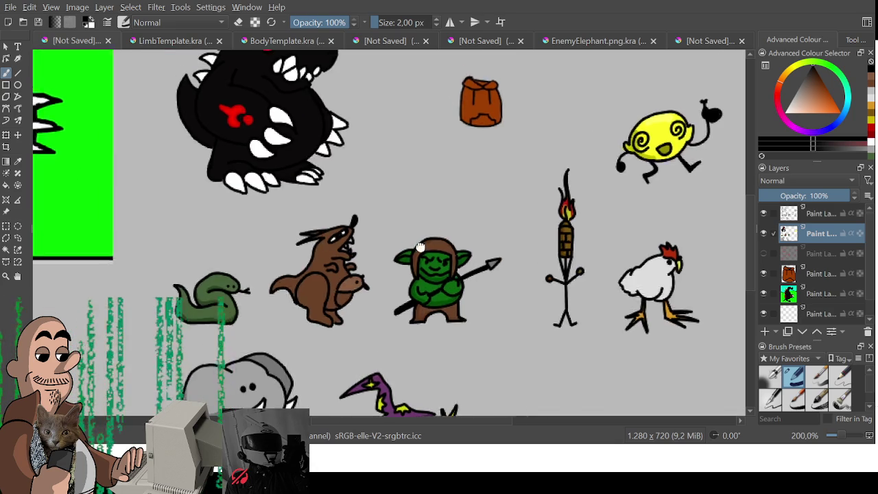
# Step: Pan the character sheet to the wizard, then bring up the arm-with-star document
pyautogui.moveTo(317, 240)
pyautogui.mouseDown()
pyautogui.moveTo(428, 267)
pyautogui.moveTo(244, 197)
pyautogui.mouseUp()
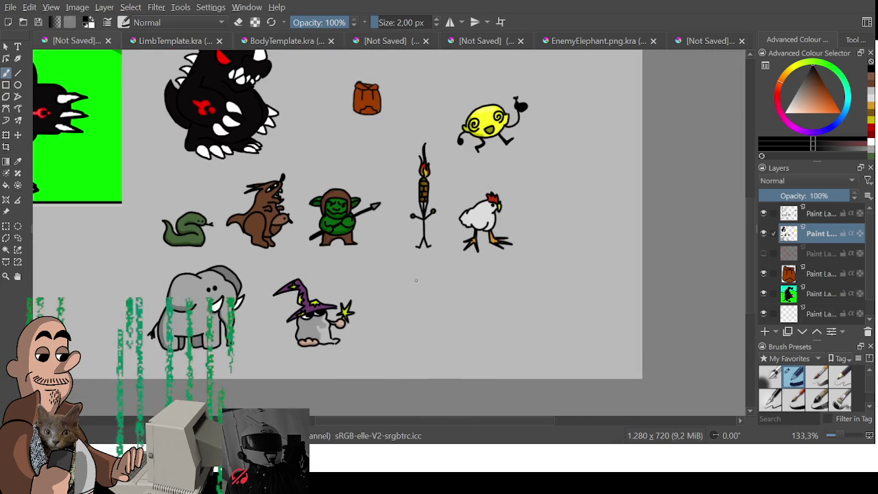
pyautogui.scroll(3, 394, 276)
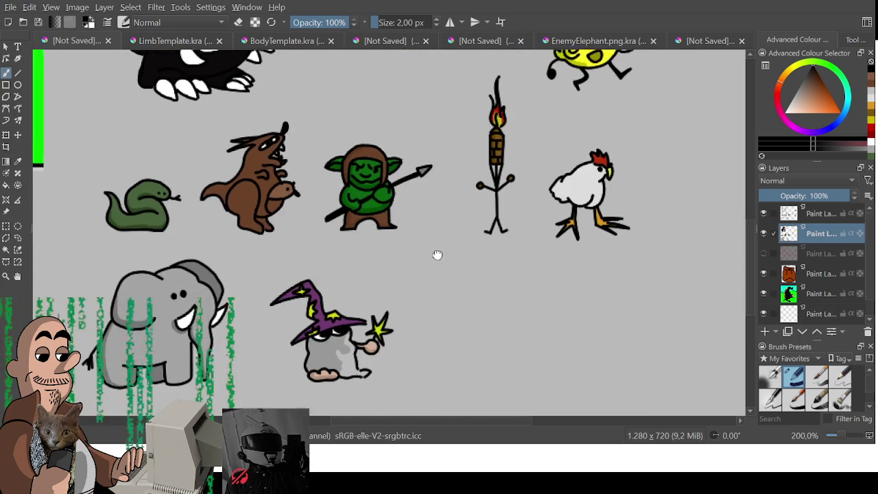
pyautogui.moveTo(439, 253); pyautogui.dragTo(438, 255)
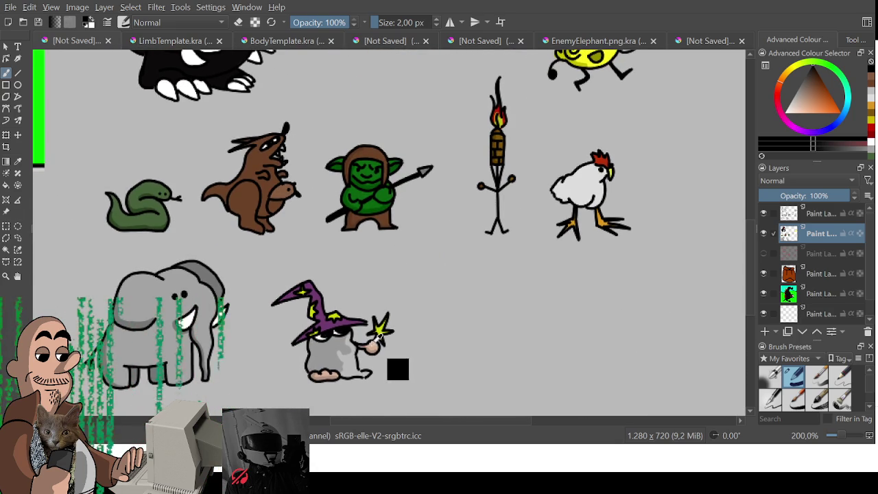
pyautogui.click(278, 41)
pyautogui.click(175, 41)
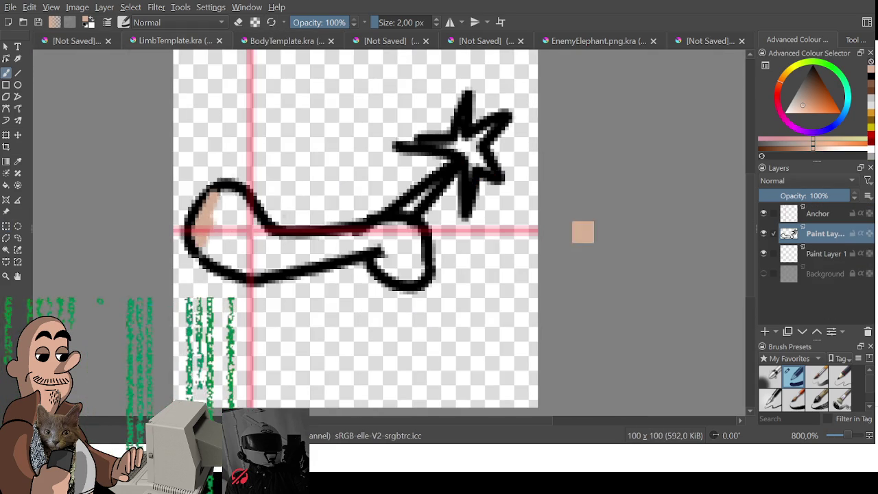
# Step: Paint peach skin under the arm outline on Paint Layer 1 and hide the Anchor guides
pyautogui.click(823, 253)
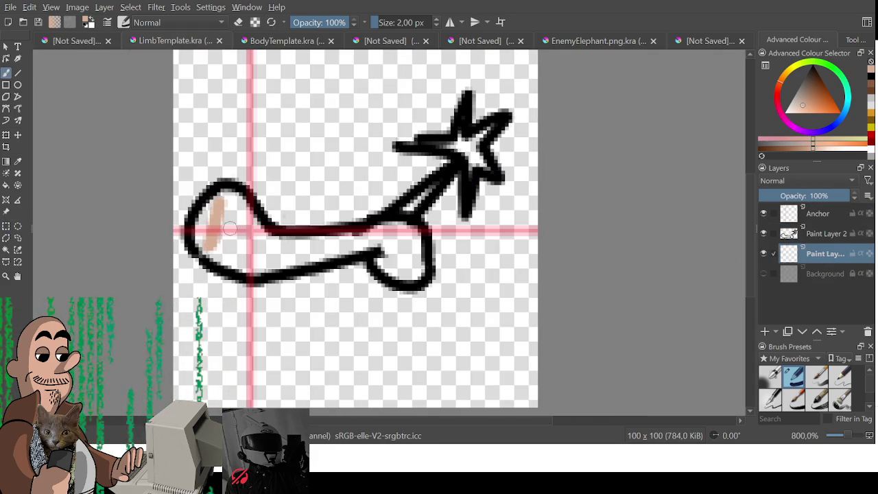
pyautogui.moveTo(222, 220)
pyautogui.mouseDown()
pyautogui.moveTo(384, 244)
pyautogui.moveTo(412, 230)
pyautogui.moveTo(384, 267)
pyautogui.moveTo(403, 268)
pyautogui.moveTo(322, 255)
pyautogui.moveTo(254, 261)
pyautogui.moveTo(245, 235)
pyautogui.moveTo(255, 236)
pyautogui.mouseUp()
pyautogui.click(763, 213)
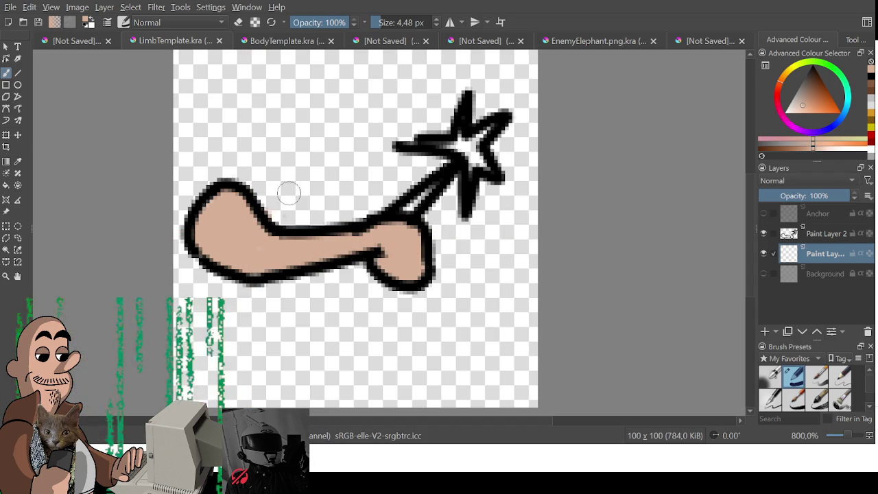
# Step: Paint the wand's star yellow
pyautogui.press('e')
pyautogui.click(801, 75)
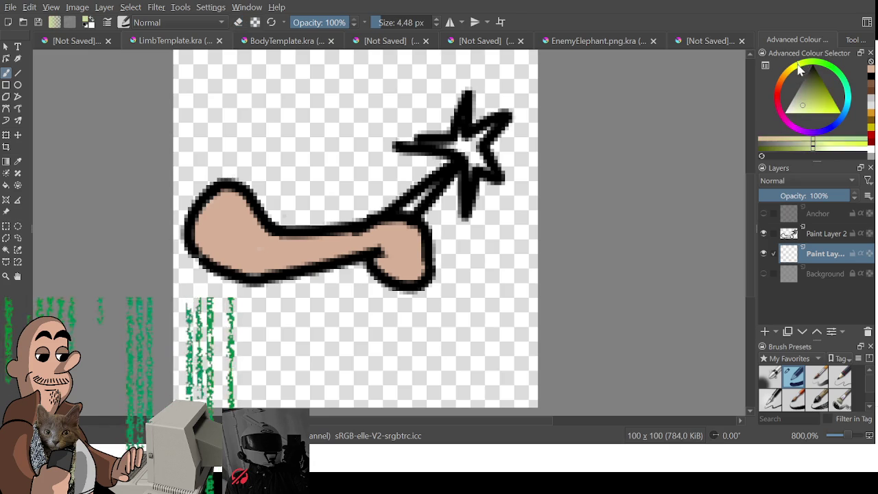
pyautogui.click(836, 104)
pyautogui.press('e')
pyautogui.moveTo(468, 151)
pyautogui.mouseDown()
pyautogui.moveTo(451, 145)
pyautogui.moveTo(480, 147)
pyautogui.mouseUp()
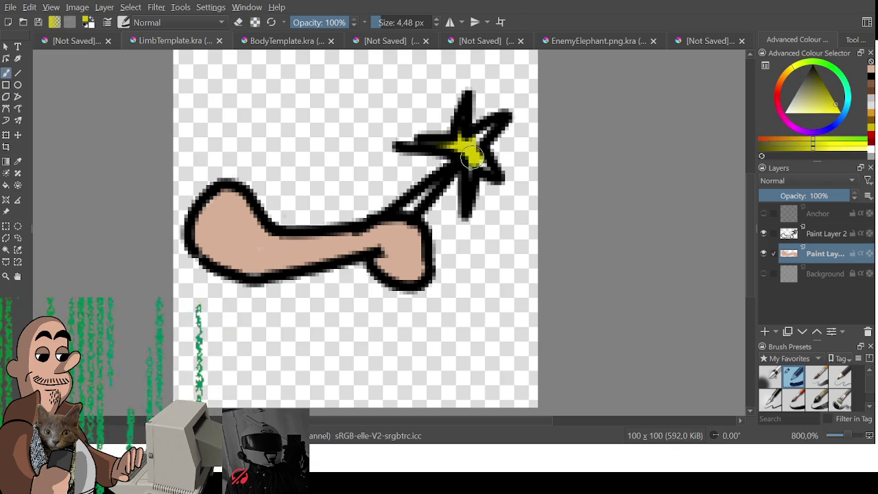
# Step: Paint the wand's stick dark brown with a smaller brush
pyautogui.click(779, 86)
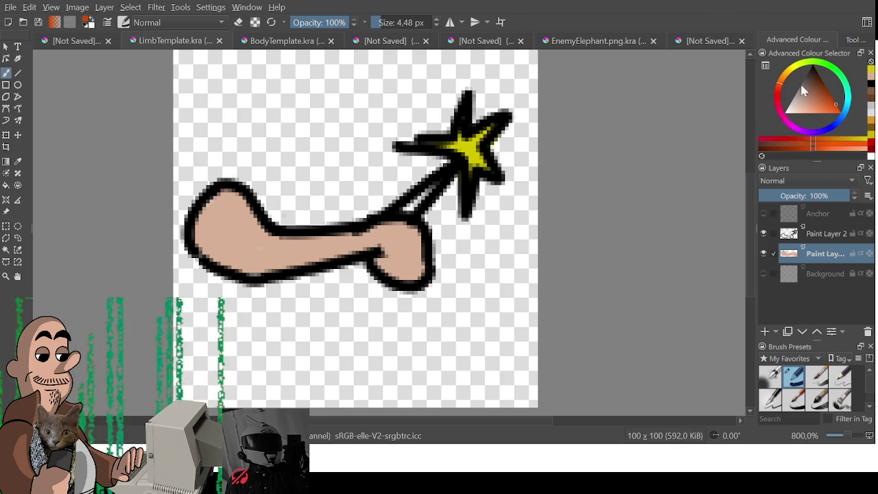
pyautogui.click(820, 85)
pyautogui.press('[')
pyautogui.moveTo(406, 208); pyautogui.dragTo(443, 181)
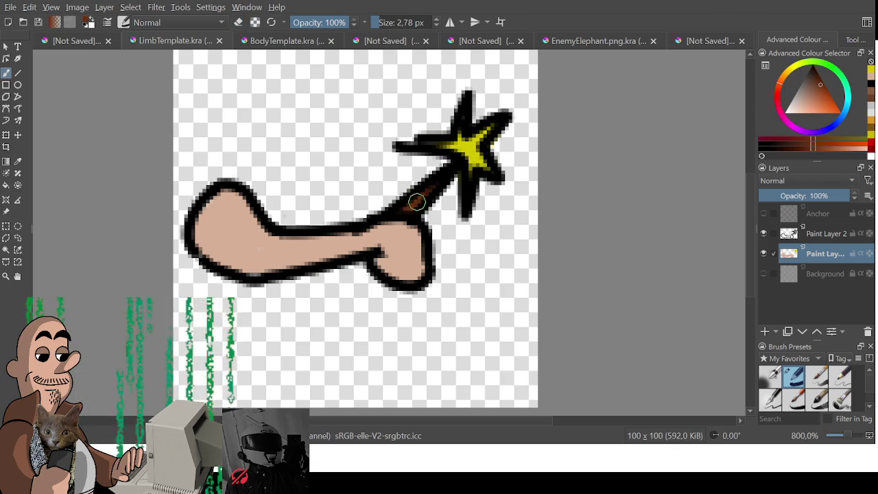
pyautogui.press('-')
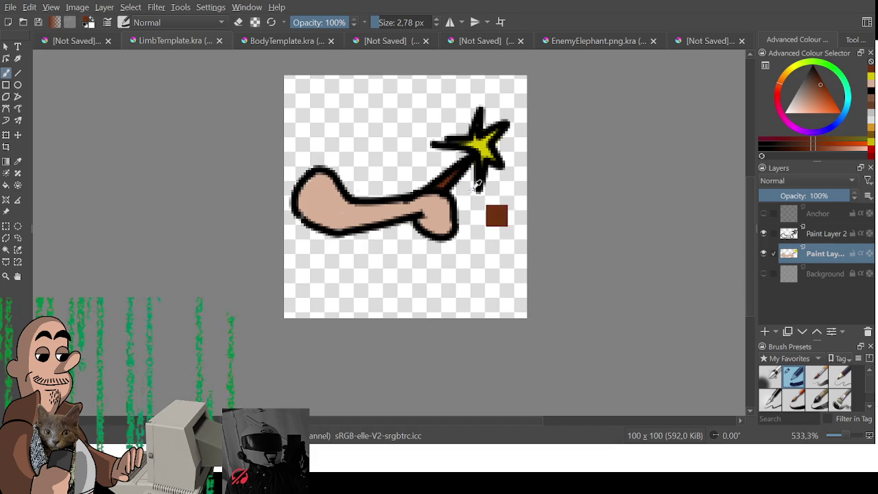
# Step: Thicken a thin spot in the arm's lower outline in black and export the sprite as PNG
pyautogui.keyDown('ctrl'); pyautogui.click(364, 231); pyautogui.keyUp('ctrl')
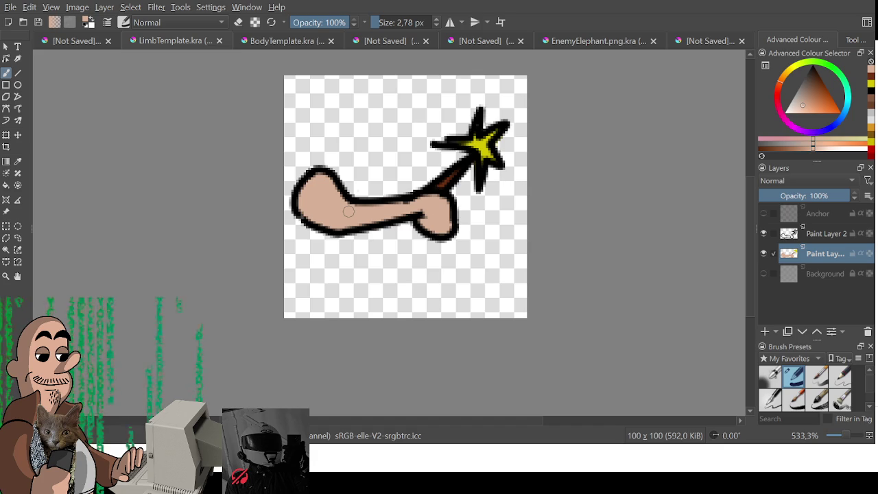
pyautogui.moveTo(372, 162); pyautogui.dragTo(353, 193)
pyautogui.keyDown('ctrl'); pyautogui.click(295, 255); pyautogui.keyUp('ctrl')
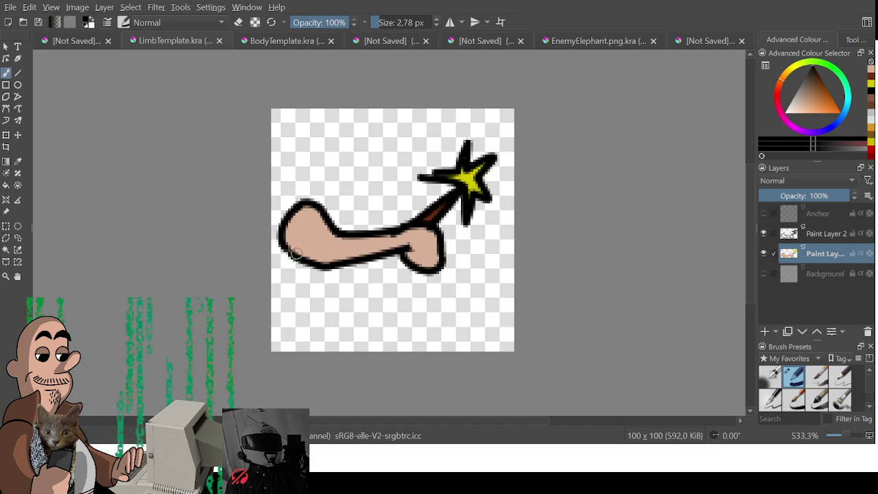
pyautogui.moveTo(288, 252); pyautogui.dragTo(298, 253)
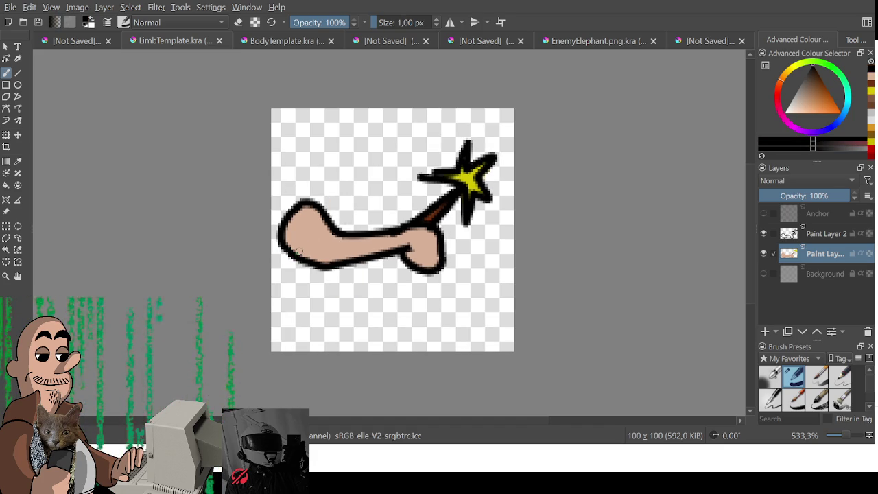
pyautogui.press('alt')
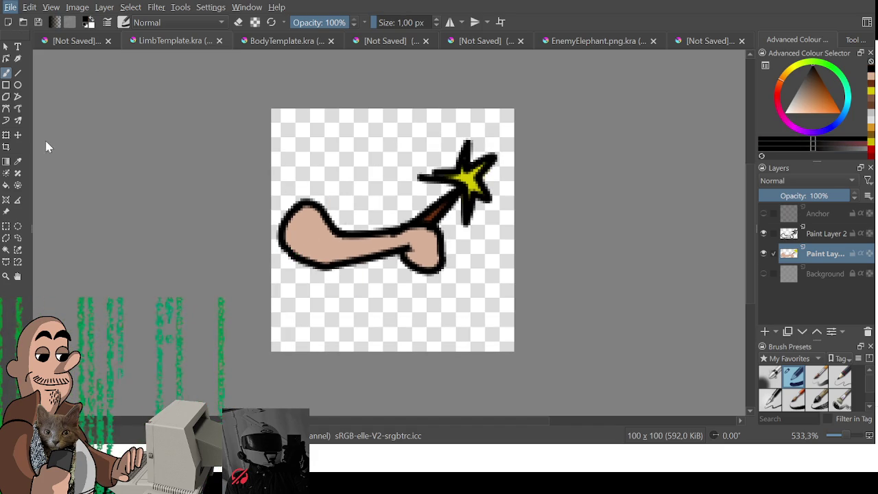
pyautogui.press('alt')
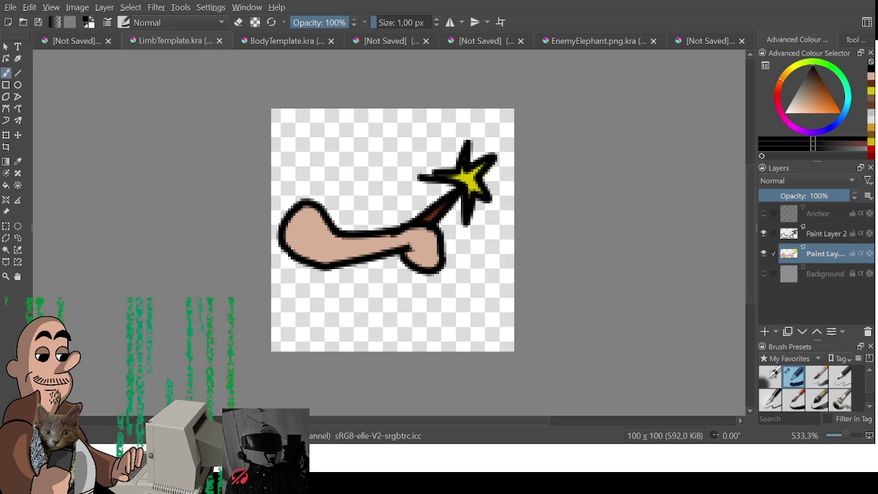
pyautogui.hotkey('ctrl', 's')
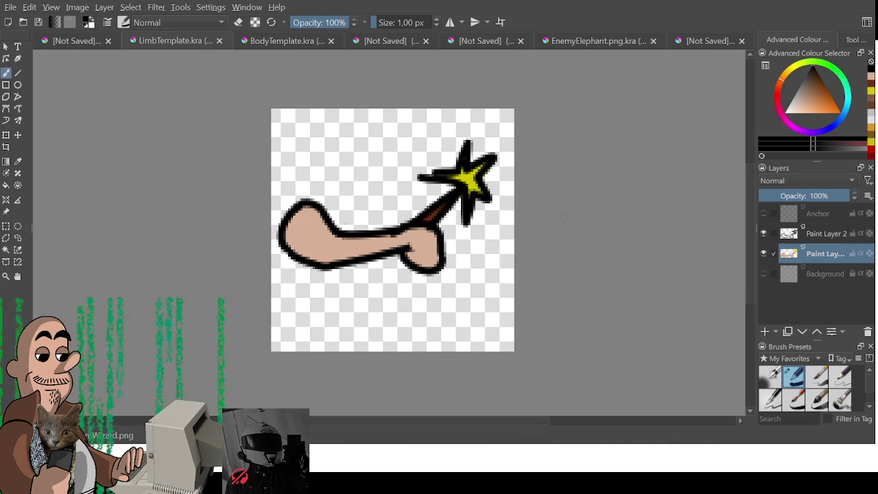
pyautogui.click(72, 41)
pyautogui.moveTo(367, 238)
pyautogui.mouseDown()
pyautogui.moveTo(405, 290)
pyautogui.moveTo(403, 187)
pyautogui.moveTo(418, 219)
pyautogui.mouseUp()
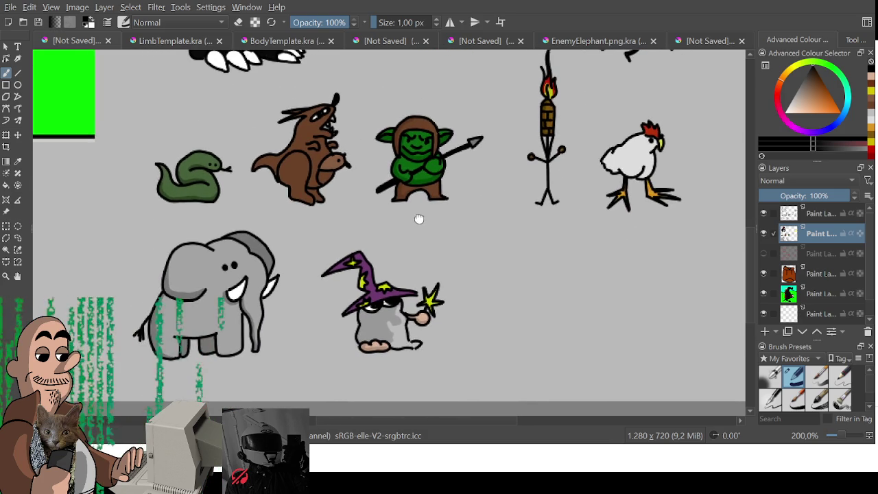
# Step: In BodyTemplate.kra, select all, add an empty paint layer, and hide the brown body layer
pyautogui.click(263, 43)
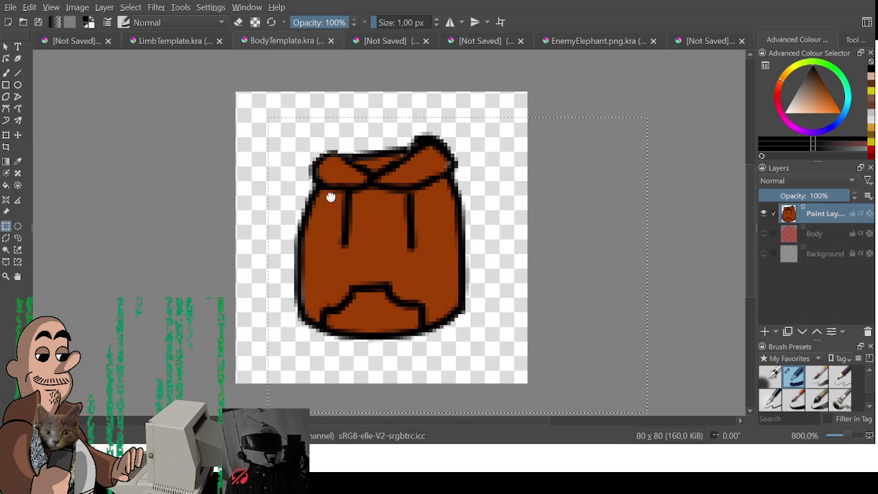
pyautogui.moveTo(613, 380); pyautogui.dragTo(614, 383)
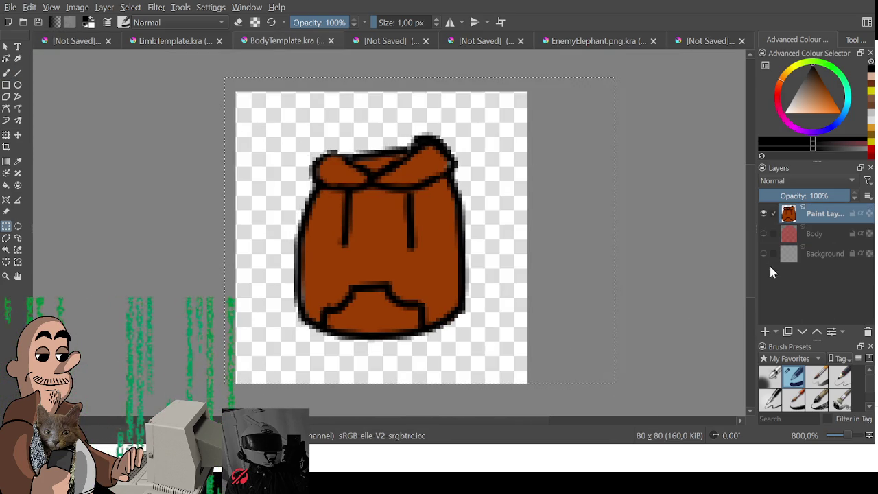
pyautogui.click(764, 331)
pyautogui.click(763, 233)
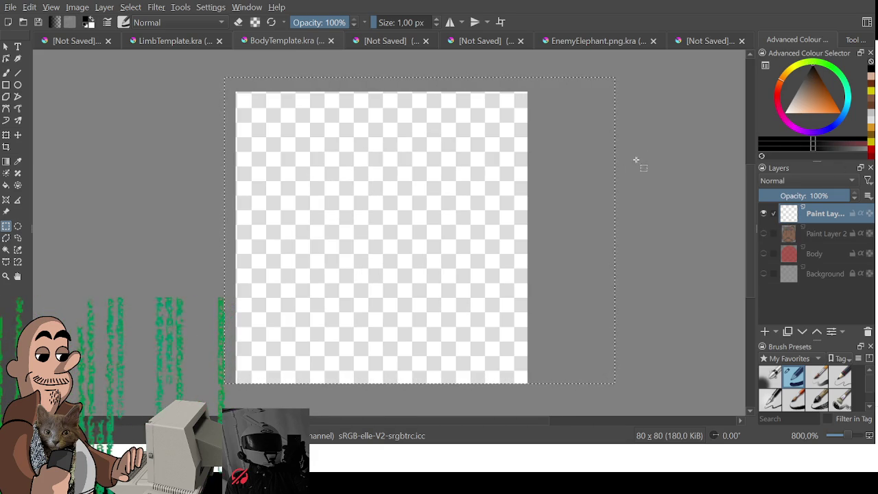
# Step: Start the head's left outline and fade the brown body layer to 19% opacity
pyautogui.press('b')
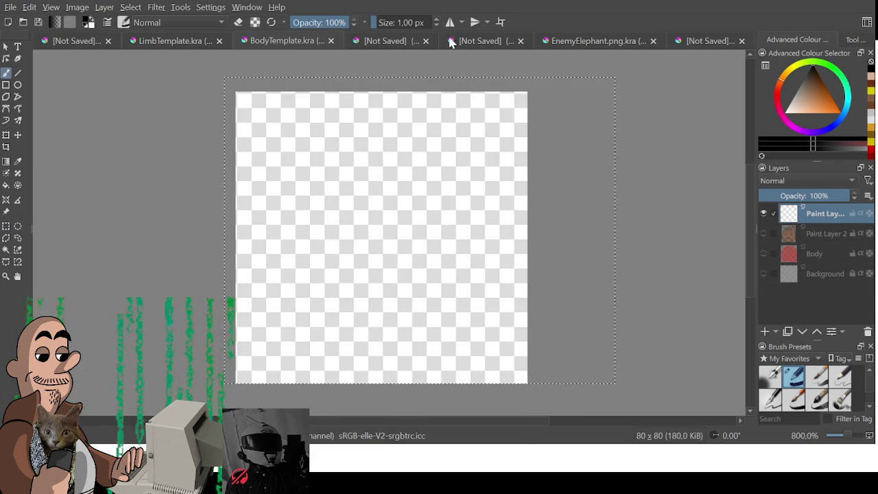
pyautogui.moveTo(341, 103)
pyautogui.mouseDown()
pyautogui.moveTo(265, 226)
pyautogui.moveTo(254, 264)
pyautogui.mouseUp()
pyautogui.hotkey('ctrl', 'z')
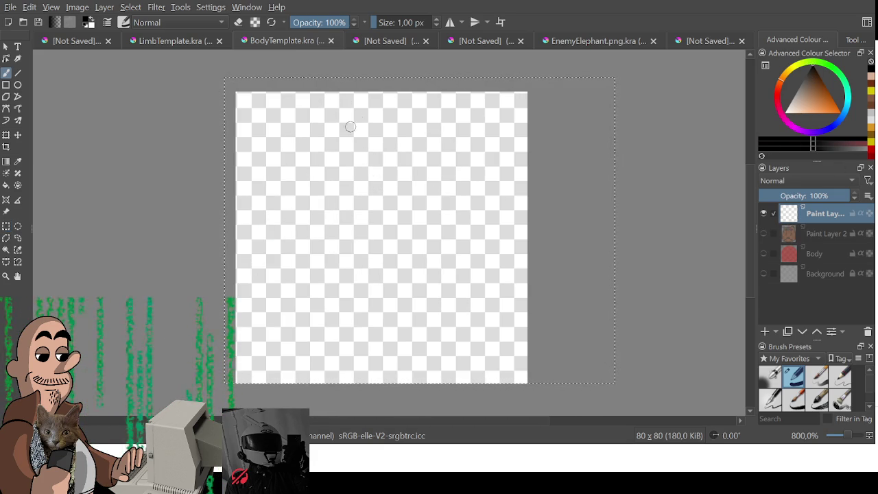
pyautogui.moveTo(365, 131)
pyautogui.mouseDown()
pyautogui.moveTo(306, 172)
pyautogui.moveTo(268, 251)
pyautogui.moveTo(294, 251)
pyautogui.mouseUp()
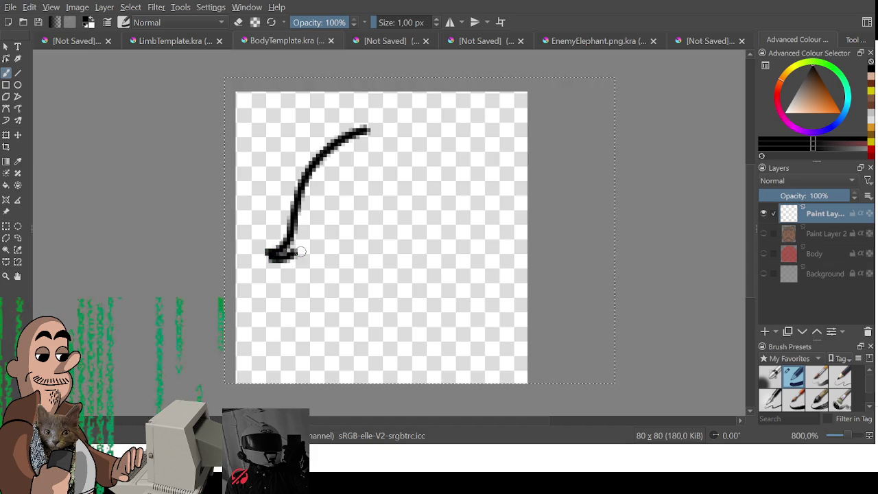
pyautogui.click(764, 233)
pyautogui.click(808, 235)
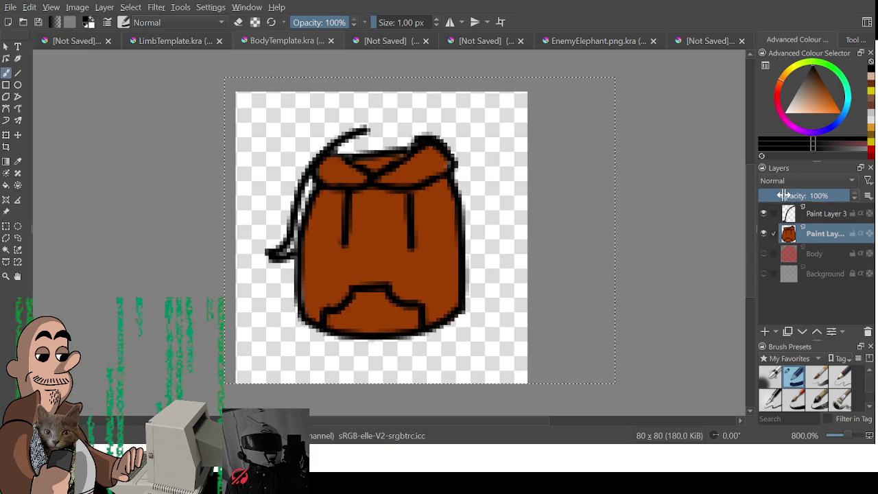
pyautogui.moveTo(785, 195); pyautogui.dragTo(773, 196)
# Step: Trace the head's top and right side in black with jagged strand fringes along the bottom
pyautogui.moveTo(352, 134); pyautogui.dragTo(449, 133)
pyautogui.hotkey('ctrl', 'z')
pyautogui.click(816, 215)
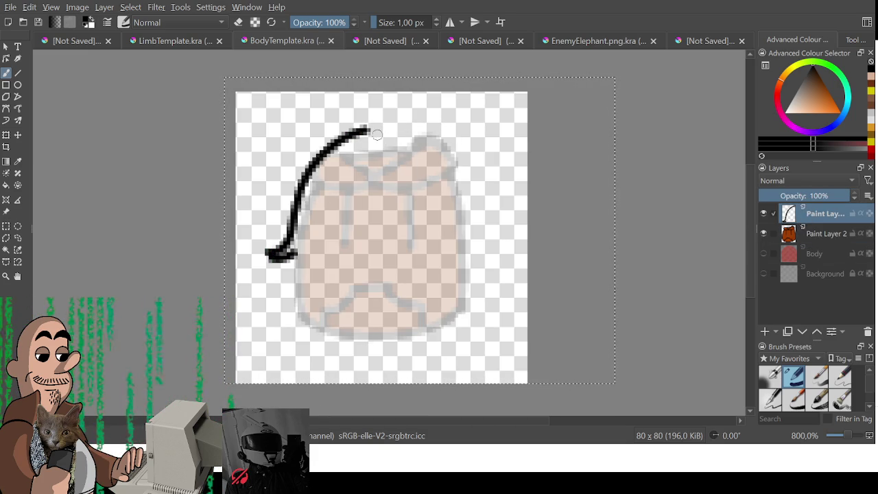
pyautogui.moveTo(363, 131)
pyautogui.mouseDown()
pyautogui.moveTo(458, 238)
pyautogui.moveTo(487, 251)
pyautogui.mouseUp()
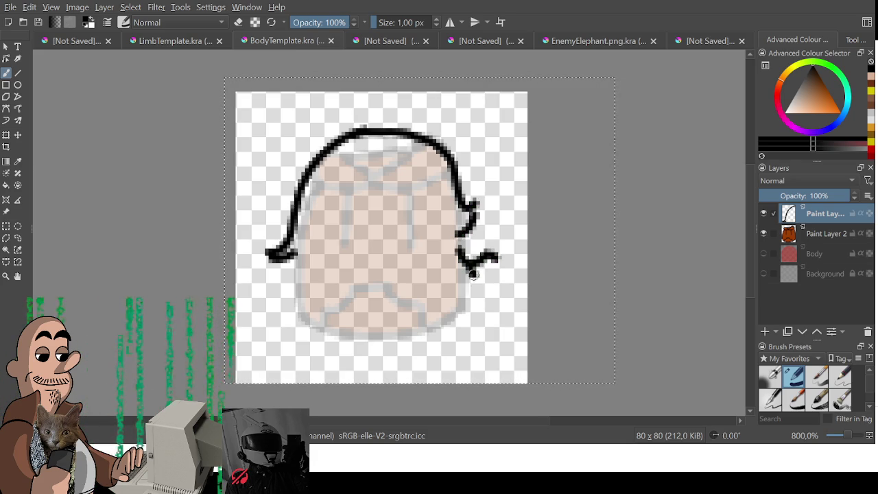
pyautogui.moveTo(466, 301)
pyautogui.mouseDown()
pyautogui.moveTo(425, 362)
pyautogui.moveTo(394, 353)
pyautogui.moveTo(388, 293)
pyautogui.moveTo(363, 369)
pyautogui.moveTo(338, 307)
pyautogui.moveTo(303, 350)
pyautogui.moveTo(321, 310)
pyautogui.moveTo(281, 343)
pyautogui.moveTo(302, 301)
pyautogui.moveTo(290, 260)
pyautogui.mouseUp()
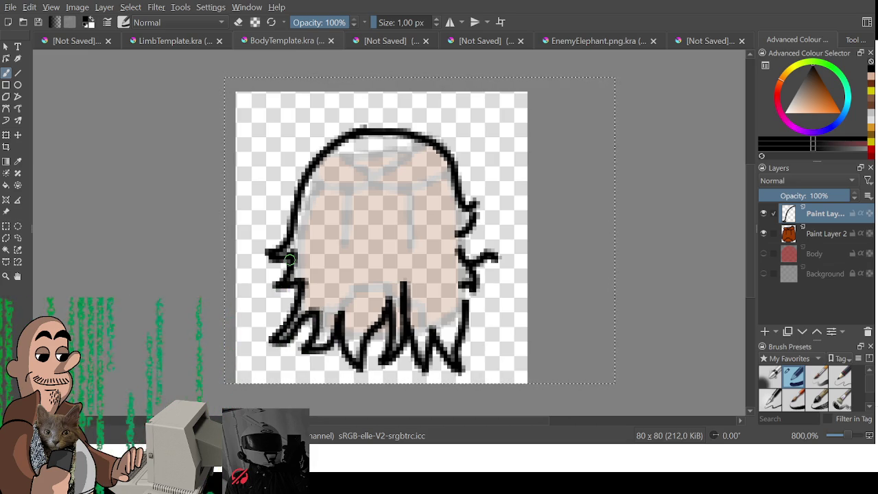
pyautogui.moveTo(450, 221); pyautogui.dragTo(455, 247)
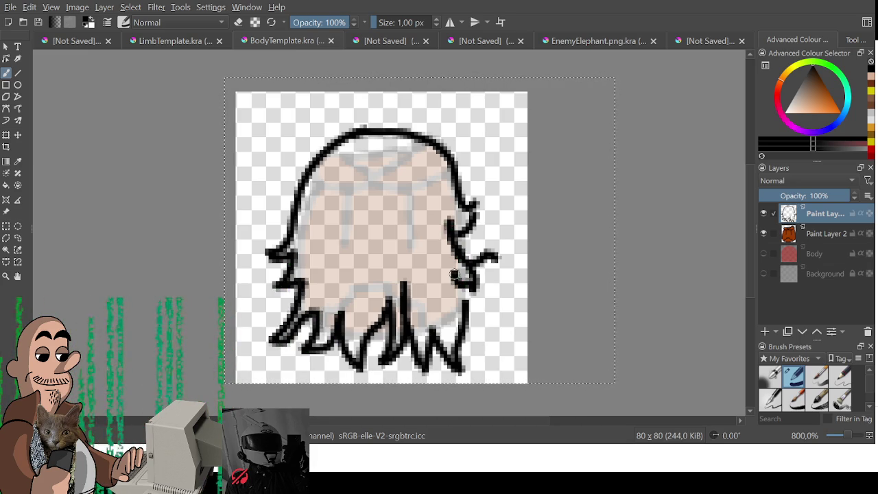
pyautogui.moveTo(464, 306); pyautogui.dragTo(445, 269)
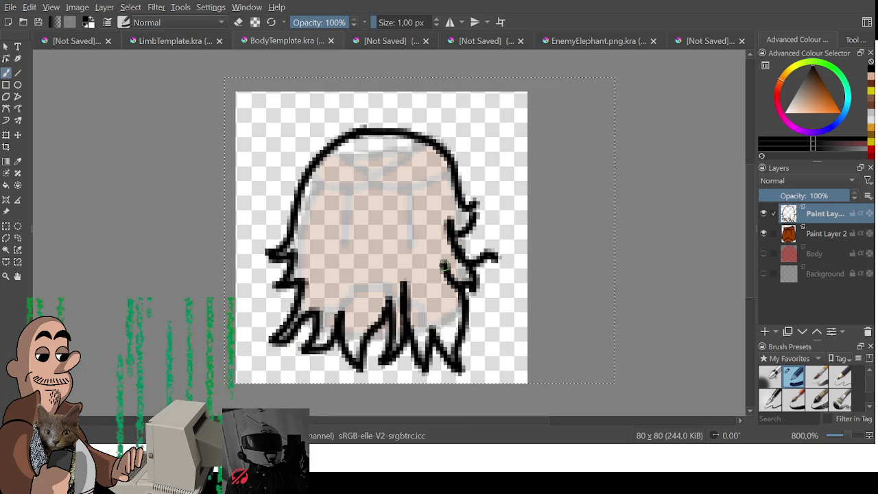
pyautogui.moveTo(431, 325); pyautogui.dragTo(427, 295)
pyautogui.moveTo(334, 324)
pyautogui.mouseDown()
pyautogui.moveTo(347, 278)
pyautogui.moveTo(319, 307)
pyautogui.mouseUp()
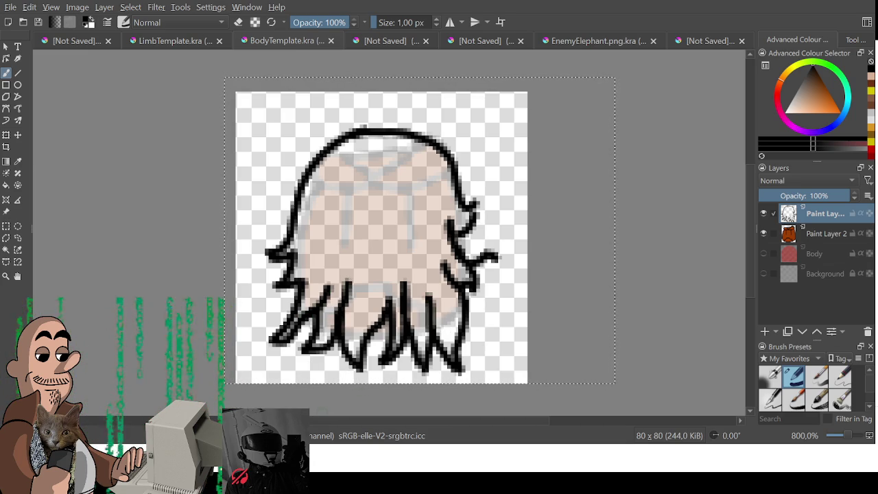
pyautogui.click(789, 110)
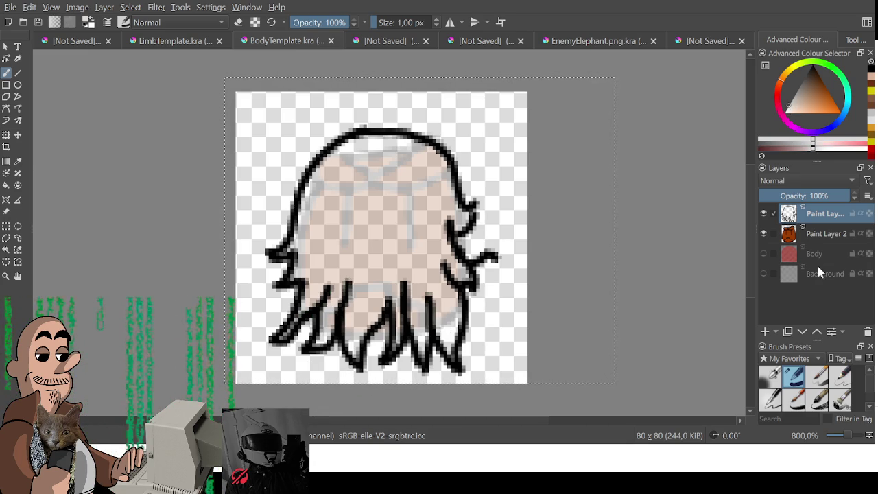
# Step: Add a layer beneath the outline and fill the head's upper and left areas light grey
pyautogui.click(765, 332)
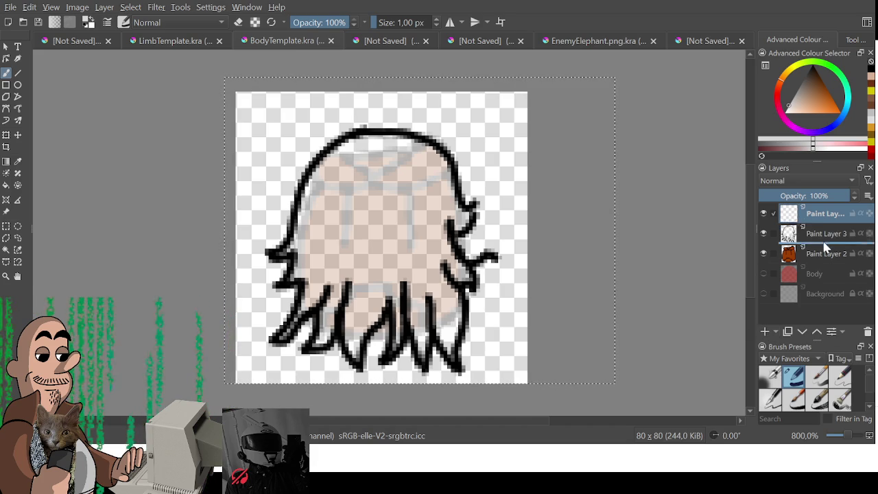
pyautogui.moveTo(825, 219); pyautogui.dragTo(827, 244)
pyautogui.moveTo(363, 194); pyautogui.dragTo(329, 220)
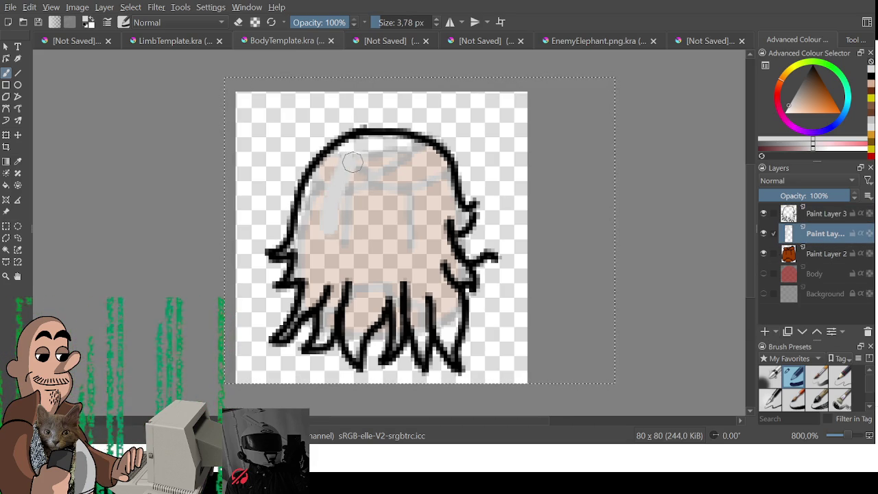
pyautogui.moveTo(346, 152); pyautogui.dragTo(319, 174)
pyautogui.moveTo(293, 245)
pyautogui.mouseDown()
pyautogui.moveTo(316, 292)
pyautogui.moveTo(317, 339)
pyautogui.mouseUp()
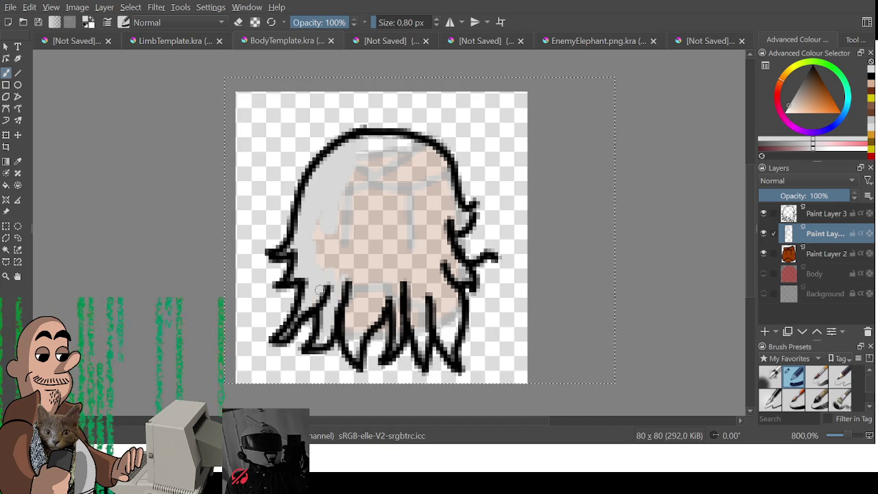
pyautogui.moveTo(348, 218)
pyautogui.mouseDown()
pyautogui.moveTo(315, 274)
pyautogui.moveTo(359, 236)
pyautogui.moveTo(349, 190)
pyautogui.moveTo(374, 144)
pyautogui.moveTo(439, 161)
pyautogui.moveTo(446, 219)
pyautogui.moveTo(459, 223)
pyautogui.moveTo(449, 181)
pyautogui.moveTo(396, 160)
pyautogui.moveTo(374, 188)
pyautogui.moveTo(383, 245)
pyautogui.moveTo(396, 247)
pyautogui.moveTo(347, 260)
pyautogui.mouseUp()
# Step: Fill the remaining pink patches and tentacle gaps light grey with a smaller brush
pyautogui.press('[')
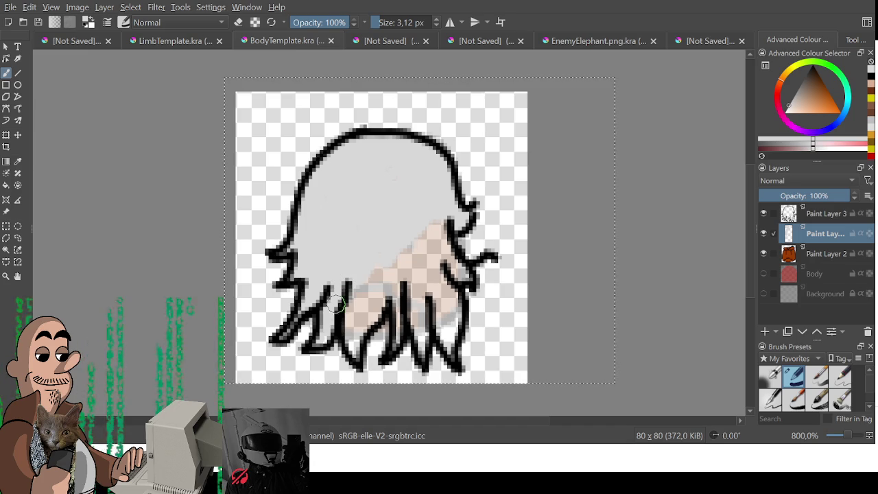
pyautogui.press('[')
pyautogui.moveTo(324, 333)
pyautogui.mouseDown()
pyautogui.moveTo(361, 261)
pyautogui.moveTo(354, 342)
pyautogui.moveTo(383, 274)
pyautogui.moveTo(380, 306)
pyautogui.moveTo(364, 275)
pyautogui.moveTo(402, 295)
pyautogui.moveTo(394, 343)
pyautogui.moveTo(417, 234)
pyautogui.moveTo(415, 329)
pyautogui.moveTo(425, 274)
pyautogui.moveTo(443, 329)
pyautogui.moveTo(456, 310)
pyautogui.moveTo(444, 337)
pyautogui.mouseUp()
pyautogui.moveTo(454, 254); pyautogui.dragTo(428, 238)
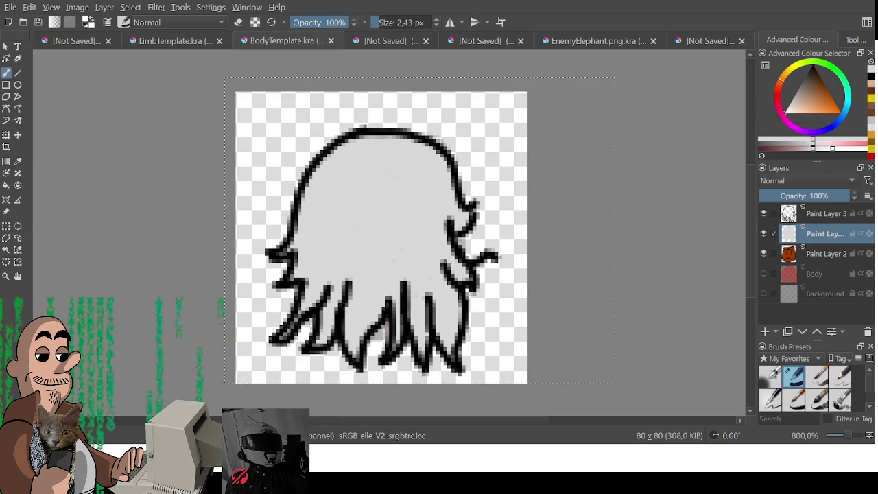
pyautogui.moveTo(419, 255); pyautogui.dragTo(403, 264)
pyautogui.moveTo(356, 357)
pyautogui.mouseDown()
pyautogui.moveTo(388, 291)
pyautogui.moveTo(351, 346)
pyautogui.mouseUp()
pyautogui.moveTo(335, 314); pyautogui.dragTo(346, 283)
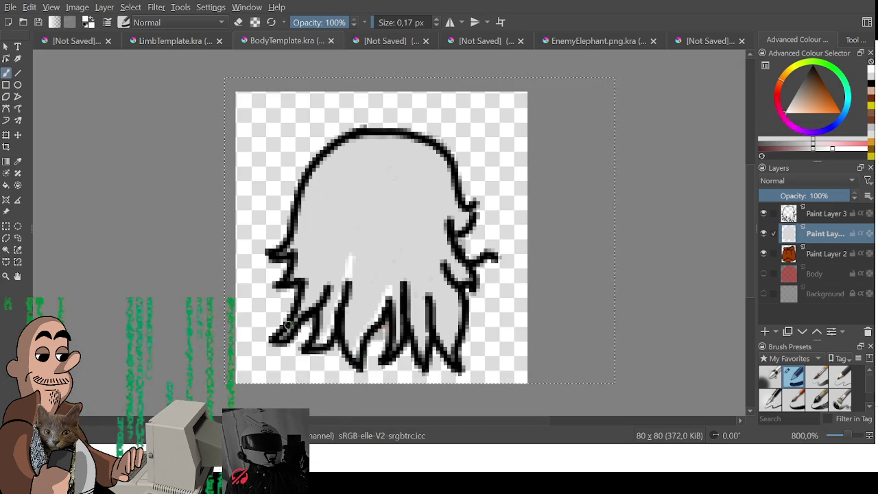
pyautogui.moveTo(289, 321); pyautogui.dragTo(334, 245)
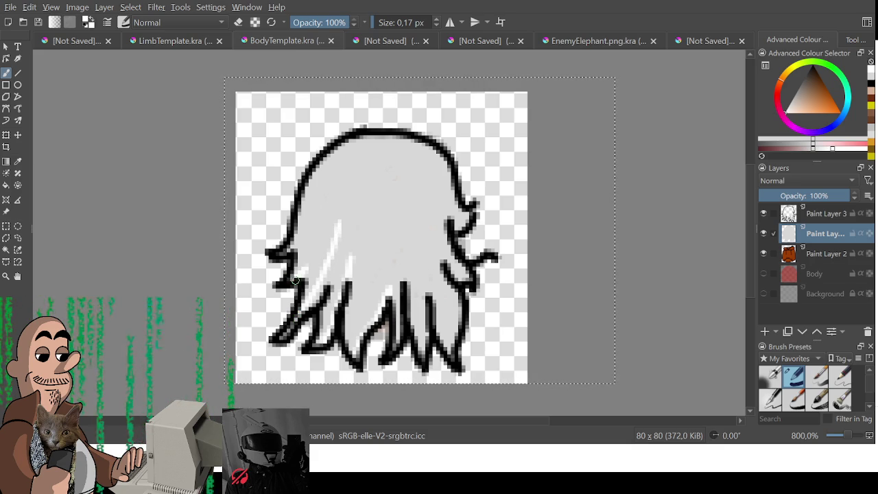
pyautogui.moveTo(423, 220)
pyautogui.mouseDown()
pyautogui.moveTo(423, 345)
pyautogui.moveTo(342, 367)
pyautogui.mouseUp()
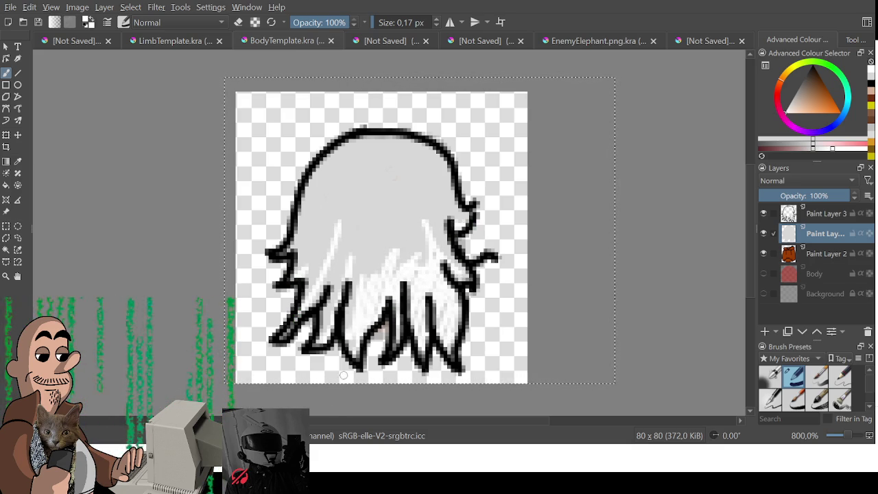
# Step: Add whitish highlights down the head's upper-left and export the creature sprite
pyautogui.moveTo(329, 190)
pyautogui.mouseDown()
pyautogui.moveTo(379, 140)
pyautogui.moveTo(444, 161)
pyautogui.moveTo(452, 206)
pyautogui.mouseUp()
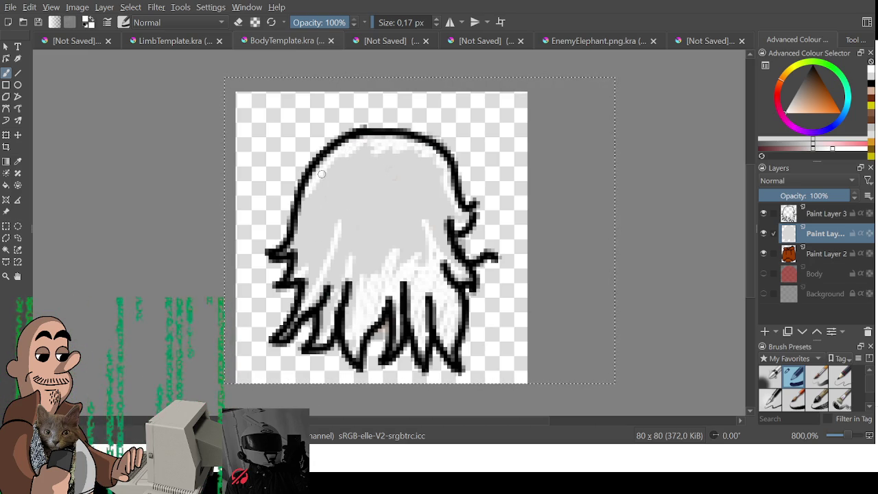
pyautogui.moveTo(321, 175); pyautogui.dragTo(299, 246)
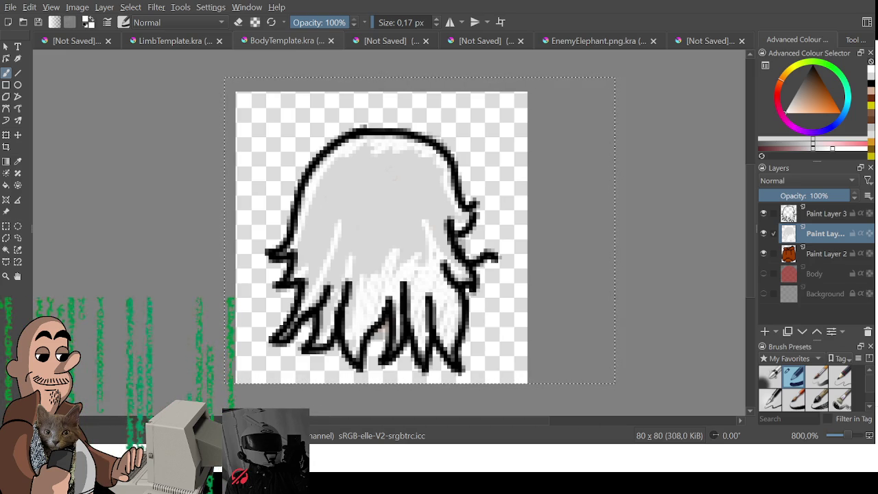
pyautogui.hotkey('ctrl', 's')
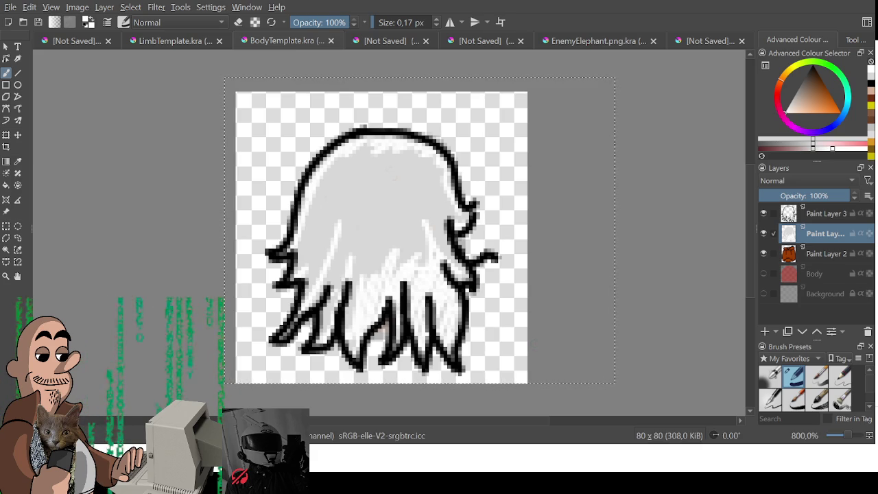
pyautogui.moveTo(615, 223); pyautogui.dragTo(570, 206)
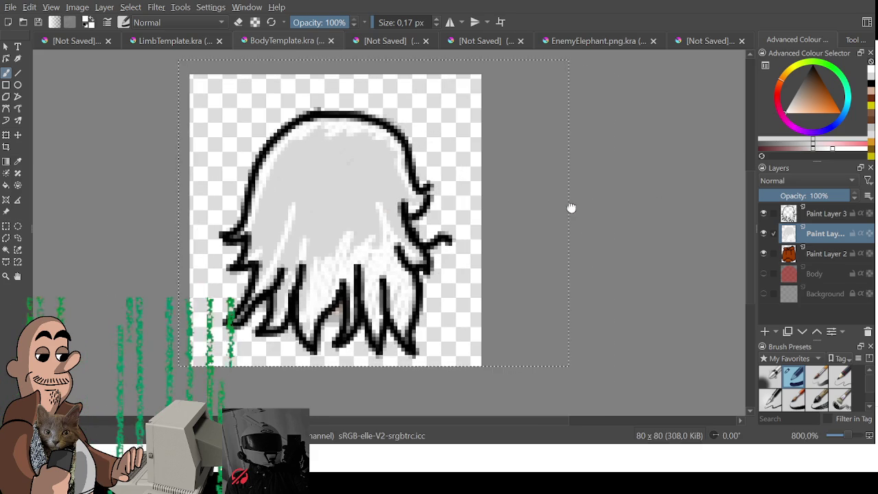
# Step: Delete Paint Layers 3 and 4 from the body template and clear the selection
pyautogui.keyDown('ctrl'); pyautogui.click(830, 217); pyautogui.keyUp('ctrl')
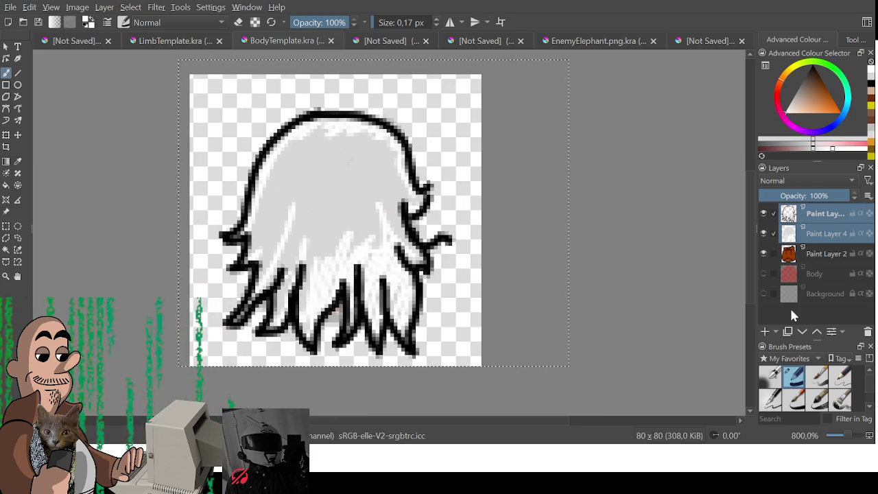
pyautogui.hotkey('shift', 'Delete')
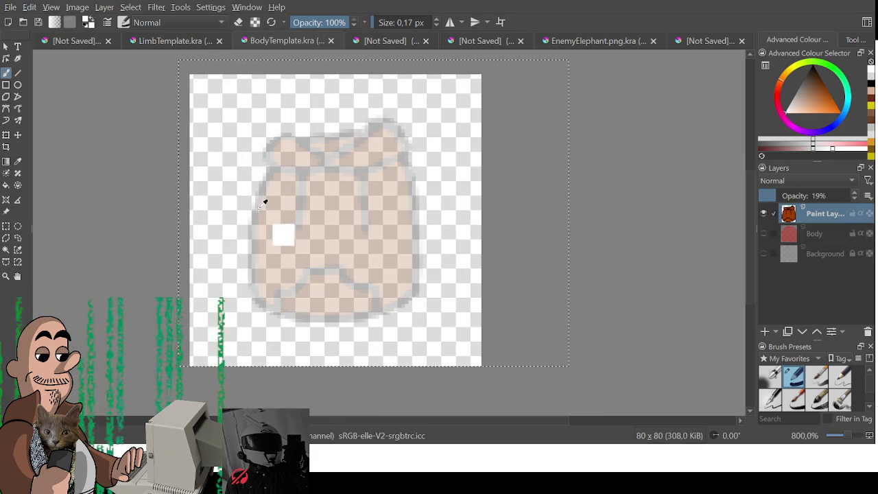
pyautogui.hotkey('ctrl', 'shift', 'a')
pyautogui.hotkey('ctrl', 'r')
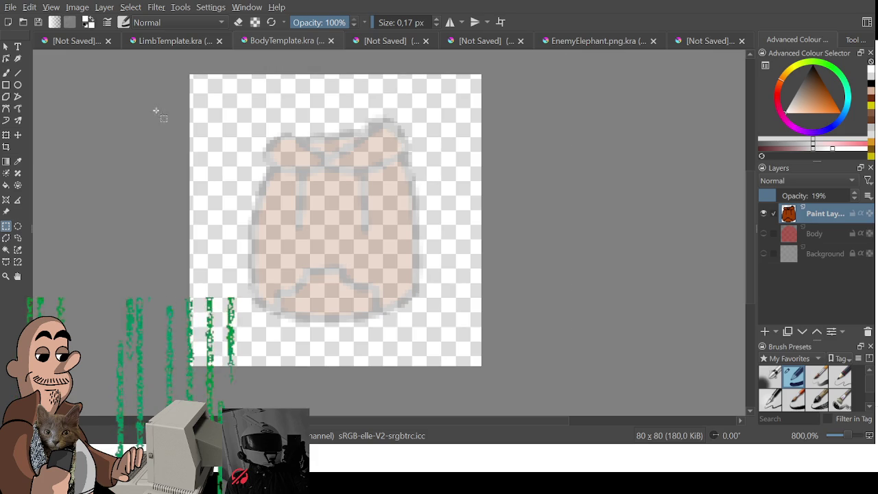
# Step: Look over the character sheet and LimbTemplate, then return to BodyTemplate
pyautogui.click(79, 41)
pyautogui.moveTo(356, 245)
pyautogui.mouseDown()
pyautogui.moveTo(353, 256)
pyautogui.moveTo(347, 243)
pyautogui.moveTo(372, 294)
pyautogui.moveTo(366, 329)
pyautogui.moveTo(245, 313)
pyautogui.mouseUp()
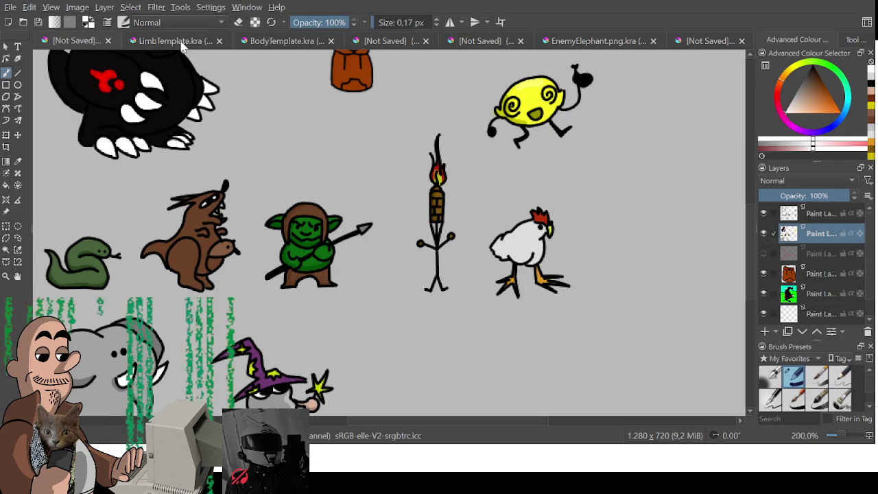
pyautogui.click(184, 43)
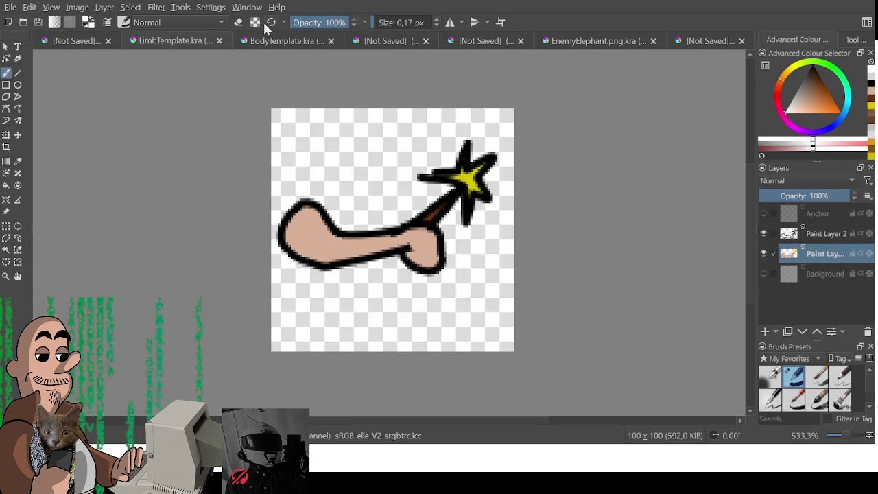
pyautogui.click(267, 42)
# Step: Add a new empty layer above Paint Layer 2 and try out brush strokes
pyautogui.press('b')
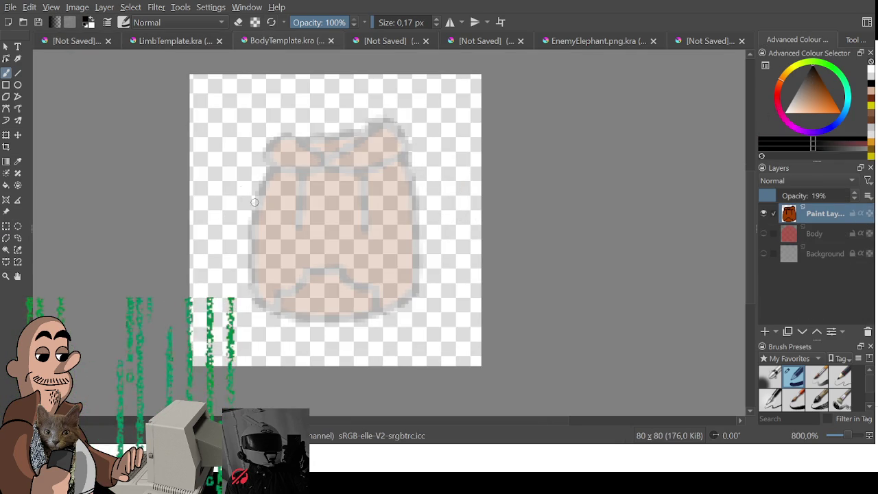
pyautogui.moveTo(241, 199); pyautogui.dragTo(354, 127)
pyautogui.moveTo(386, 170); pyautogui.dragTo(329, 262)
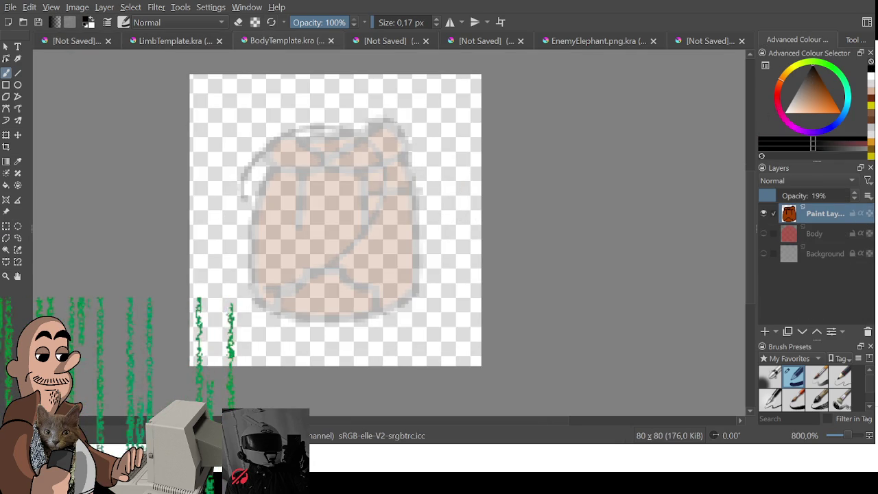
pyautogui.hotkey('ctrl', 'z')
pyautogui.hotkey('ctrl', 'z')
pyautogui.click(765, 331)
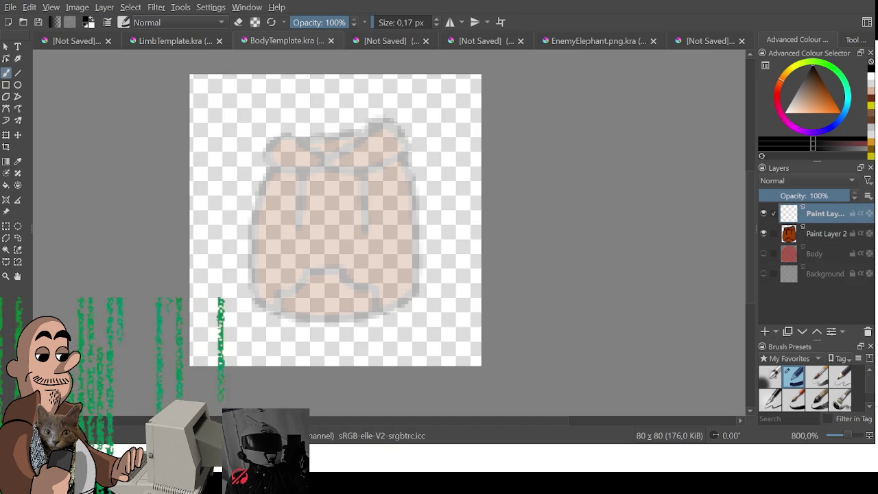
pyautogui.moveTo(421, 140); pyautogui.dragTo(363, 245)
pyautogui.hotkey('ctrl', 'z')
pyautogui.moveTo(271, 225)
pyautogui.mouseDown()
pyautogui.moveTo(374, 161)
pyautogui.moveTo(316, 206)
pyautogui.mouseUp()
pyautogui.hotkey('ctrl', 'z')
# Step: Set the brush size to 1.00 px and test it with a few strokes
pyautogui.doubleClick(403, 23)
pyautogui.write('2')
pyautogui.scroll(1, 382, 76)
pyautogui.press('Return')
pyautogui.hotkey('ctrl', 'z')
pyautogui.click(436, 25)
pyautogui.moveTo(373, 128); pyautogui.dragTo(333, 308)
pyautogui.hotkey('ctrl', 'z')
pyautogui.scroll(-1, 358, 278)
pyautogui.moveTo(244, 284); pyautogui.dragTo(396, 145)
pyautogui.hotkey('ctrl', 'z')
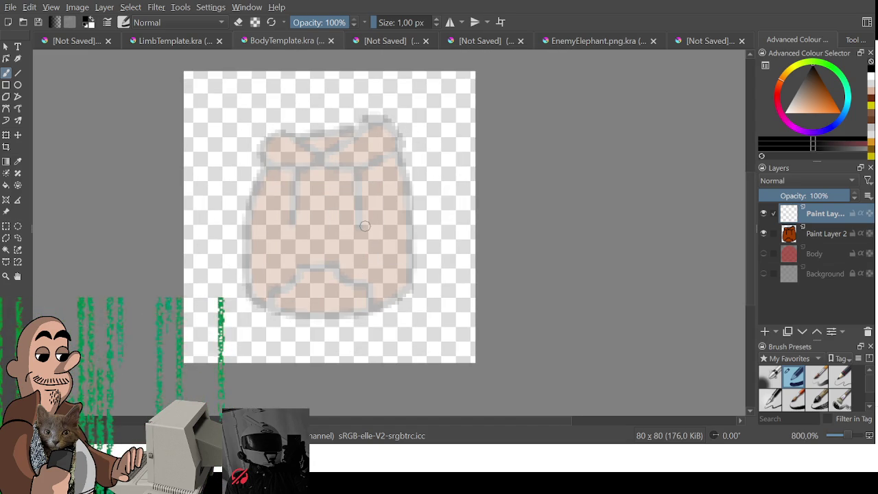
# Step: Move the BodyTemplate tab ahead of LimbTemplate and begin the looping top outline
pyautogui.click(78, 41)
pyautogui.moveTo(256, 154); pyautogui.dragTo(287, 218)
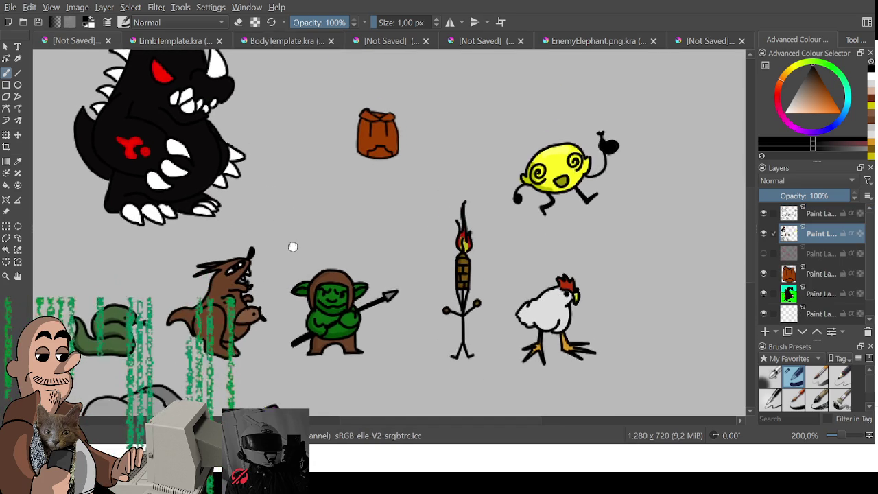
pyautogui.click(252, 41)
pyautogui.click(151, 41)
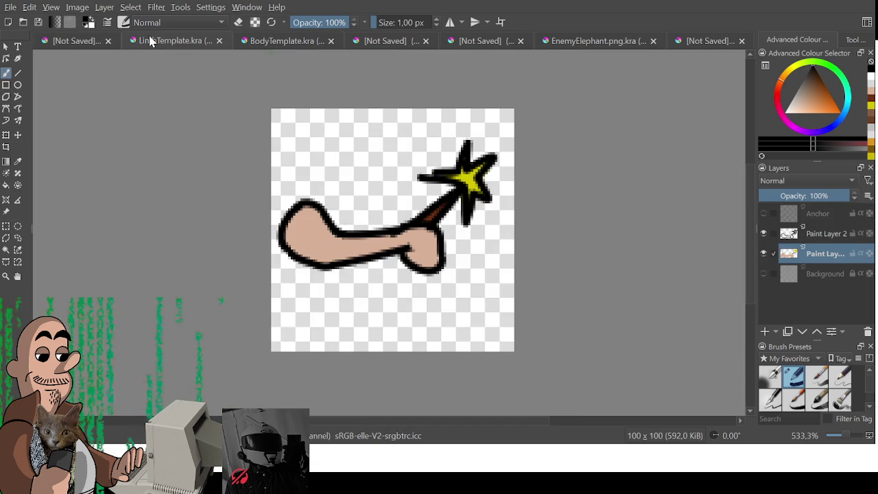
pyautogui.moveTo(275, 41); pyautogui.dragTo(164, 41)
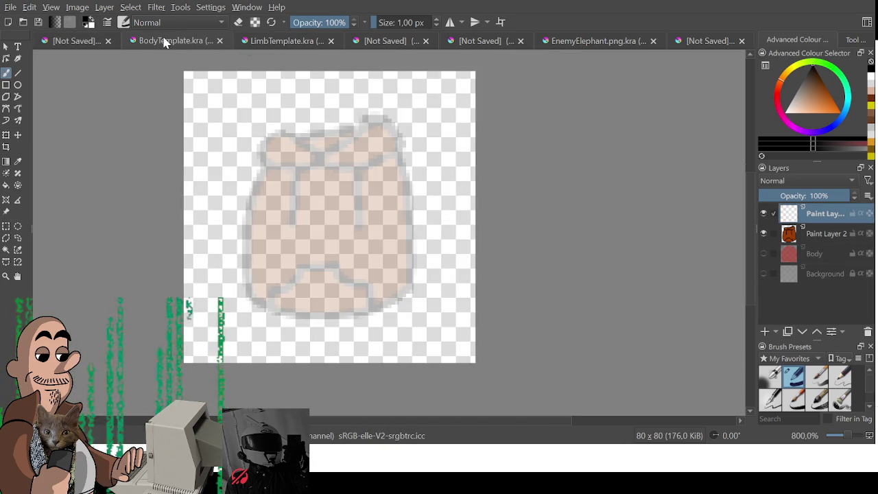
pyautogui.moveTo(311, 137)
pyautogui.mouseDown()
pyautogui.moveTo(286, 133)
pyautogui.moveTo(338, 136)
pyautogui.moveTo(240, 210)
pyautogui.moveTo(264, 296)
pyautogui.moveTo(310, 308)
pyautogui.mouseUp()
# Step: Trace the pot's right outline, curved marks and two black spirals, then choose yellow
pyautogui.moveTo(363, 136)
pyautogui.mouseDown()
pyautogui.moveTo(417, 240)
pyautogui.moveTo(374, 302)
pyautogui.moveTo(312, 322)
pyautogui.moveTo(349, 320)
pyautogui.moveTo(351, 305)
pyautogui.mouseUp()
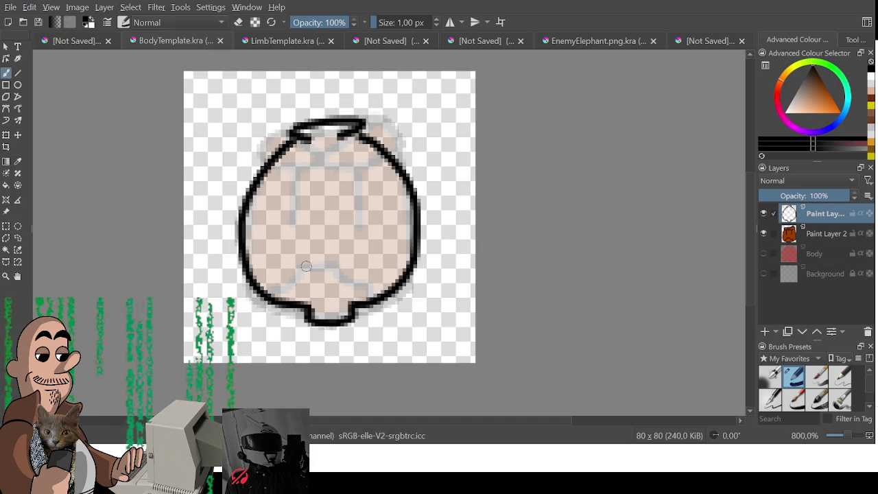
pyautogui.moveTo(282, 247); pyautogui.dragTo(297, 288)
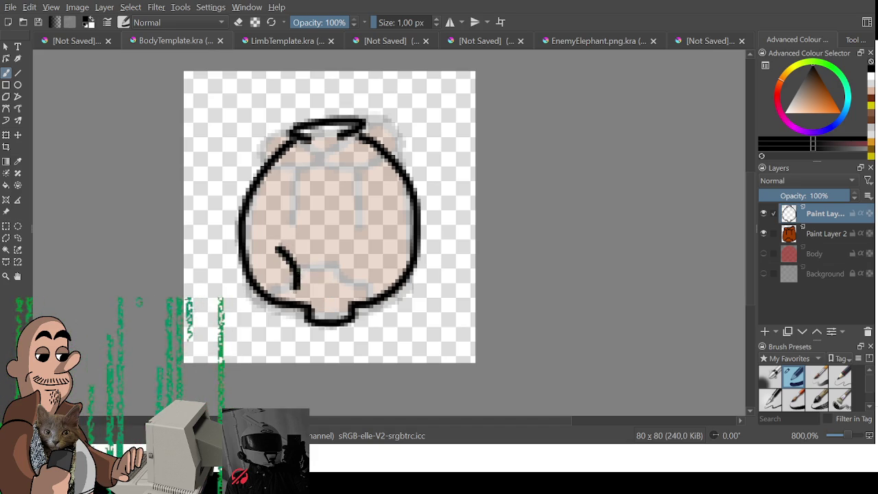
pyautogui.moveTo(329, 266)
pyautogui.mouseDown()
pyautogui.moveTo(367, 264)
pyautogui.moveTo(350, 290)
pyautogui.mouseUp()
pyautogui.moveTo(282, 192)
pyautogui.mouseDown()
pyautogui.moveTo(305, 159)
pyautogui.moveTo(353, 171)
pyautogui.moveTo(329, 155)
pyautogui.moveTo(346, 203)
pyautogui.mouseUp()
pyautogui.moveTo(379, 262)
pyautogui.mouseDown()
pyautogui.moveTo(389, 203)
pyautogui.moveTo(396, 263)
pyautogui.moveTo(379, 206)
pyautogui.moveTo(399, 209)
pyautogui.moveTo(392, 254)
pyautogui.mouseUp()
pyautogui.hotkey('ctrl', 'z')
pyautogui.hotkey('ctrl', 'z')
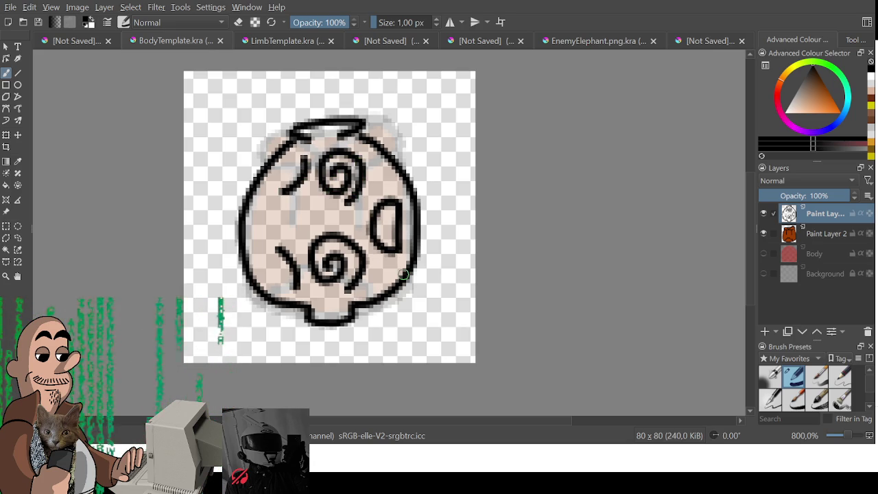
pyautogui.click(798, 70)
pyautogui.click(831, 108)
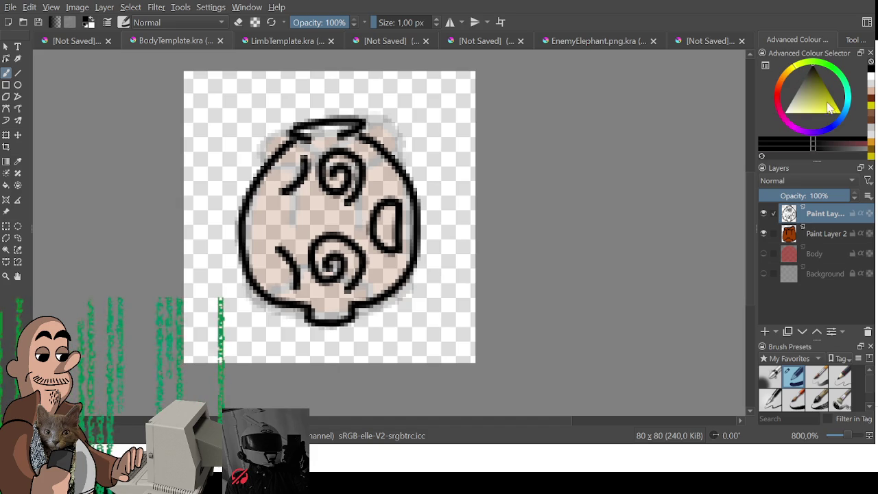
# Step: Add a colour layer beneath the line art and enlarge the brush to 3.65 px
pyautogui.click(764, 332)
pyautogui.keyDown('shift'); pyautogui.moveTo(326, 184); pyautogui.dragTo(343, 183); pyautogui.keyUp('shift')
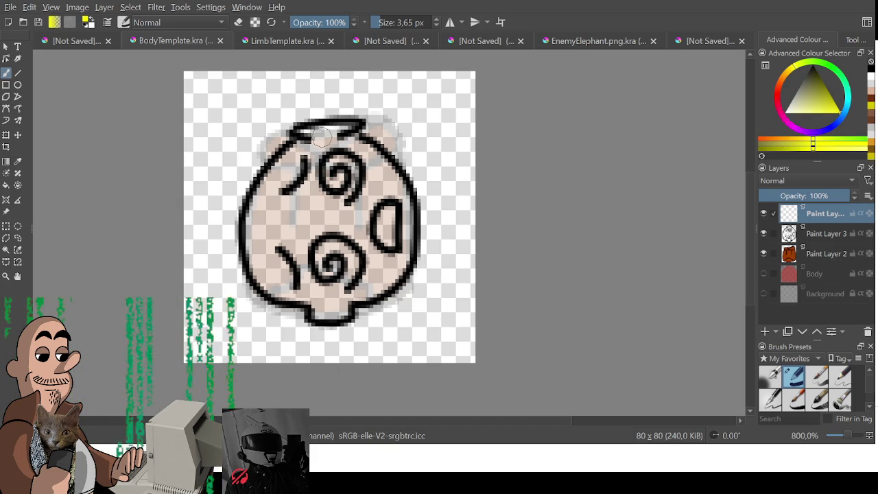
pyautogui.moveTo(315, 134); pyautogui.dragTo(268, 203)
pyautogui.hotkey('ctrl', 'z')
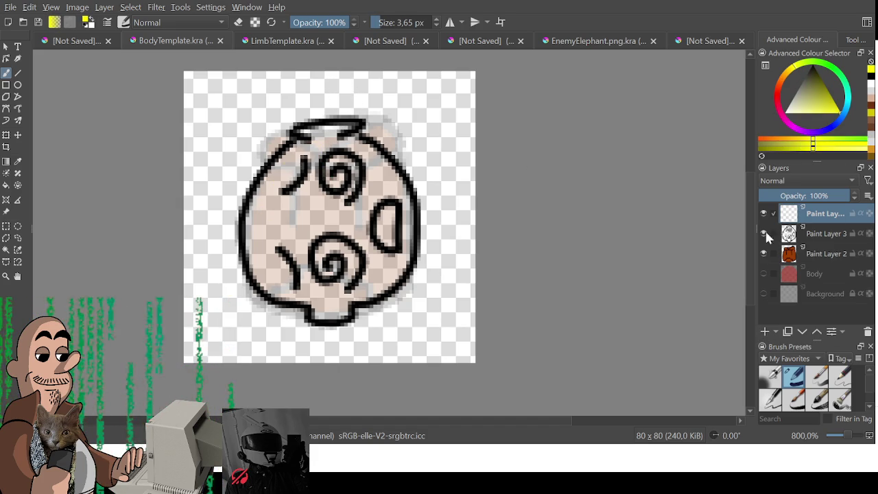
pyautogui.moveTo(816, 226); pyautogui.dragTo(819, 236)
pyautogui.moveTo(333, 218); pyautogui.dragTo(264, 239)
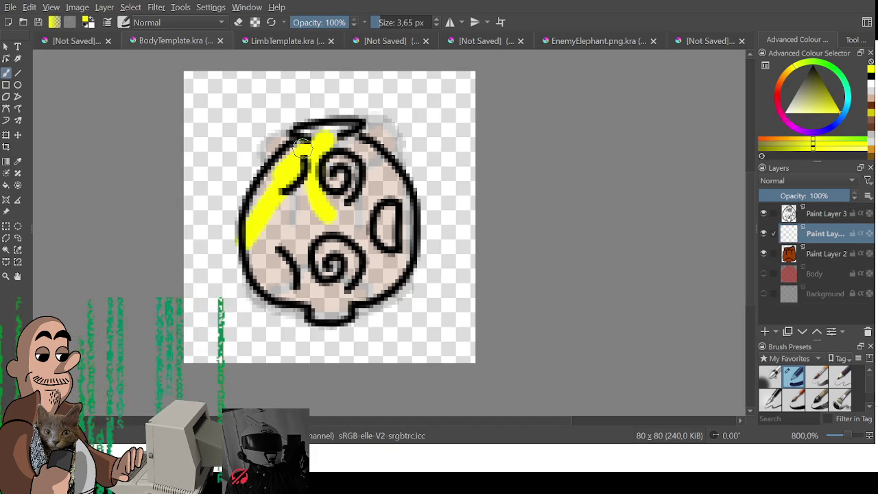
pyautogui.hotkey('ctrl', 'z')
pyautogui.hotkey('ctrl', 'z')
# Step: Paint the pot body and neck yellow and fill the right-side oval dark
pyautogui.moveTo(314, 137)
pyautogui.mouseDown()
pyautogui.moveTo(274, 290)
pyautogui.moveTo(332, 245)
pyautogui.moveTo(382, 279)
pyautogui.moveTo(287, 254)
pyautogui.moveTo(383, 268)
pyautogui.mouseUp()
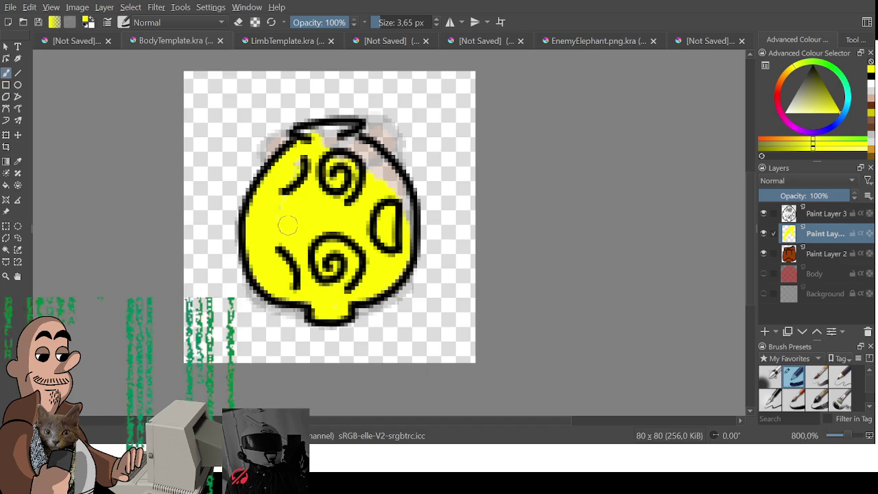
pyautogui.moveTo(298, 208)
pyautogui.mouseDown()
pyautogui.moveTo(382, 165)
pyautogui.moveTo(398, 236)
pyautogui.mouseUp()
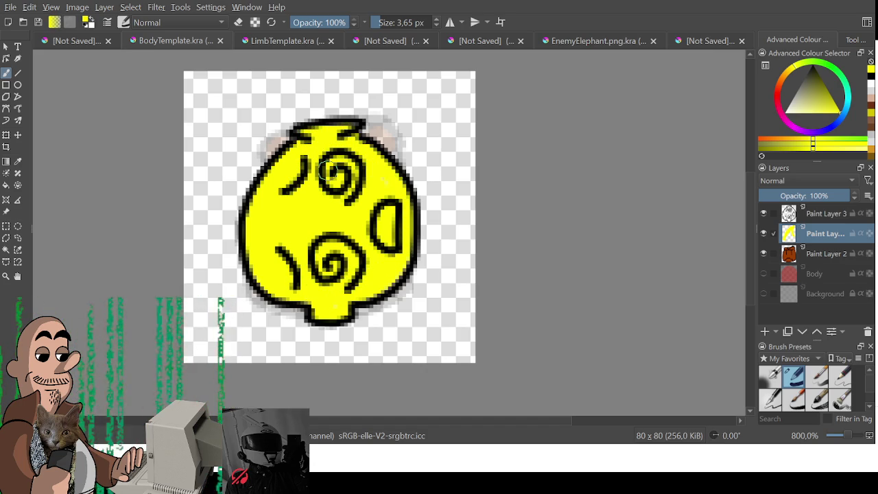
pyautogui.click(823, 84)
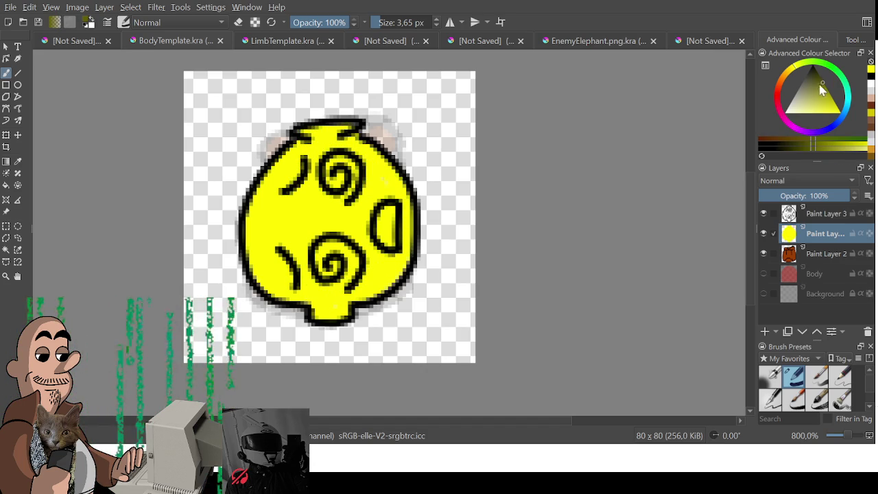
pyautogui.moveTo(394, 218); pyautogui.dragTo(385, 237)
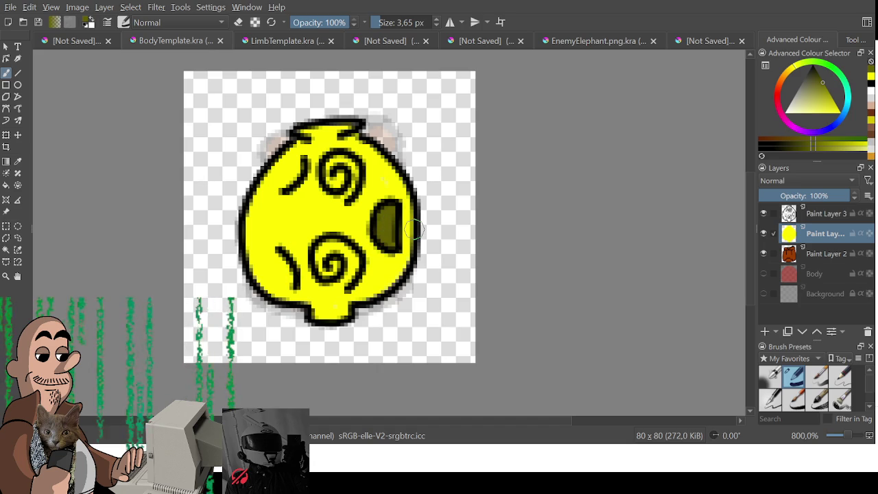
pyautogui.scroll(-1, 406, 244)
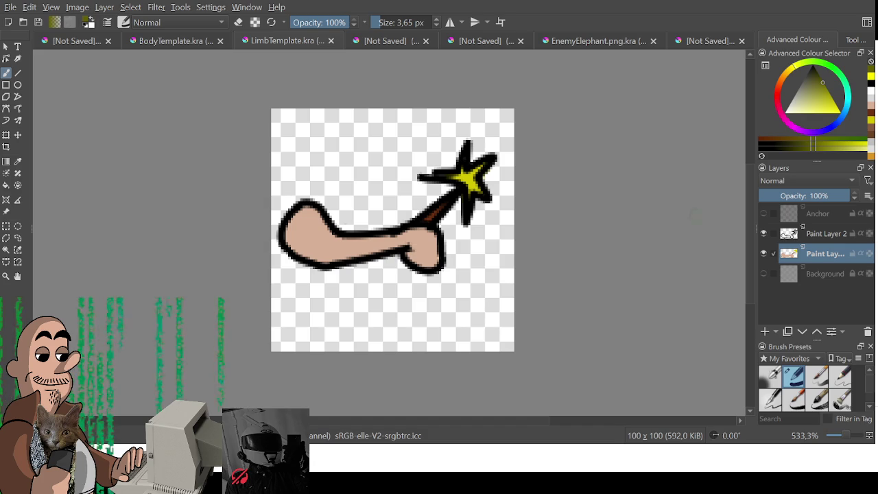
# Step: Delete both old arm layers and sketch a black knobbed bar
pyautogui.keyDown('ctrl'); pyautogui.click(828, 236); pyautogui.keyUp('ctrl')
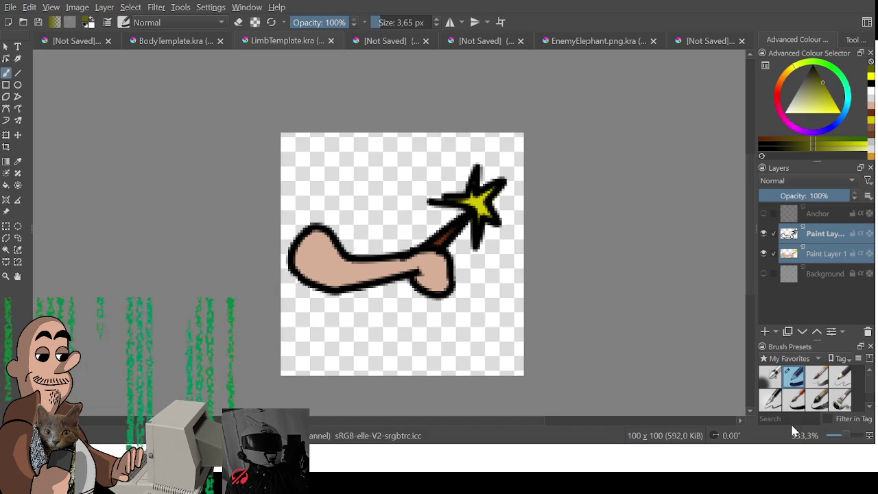
pyautogui.click(802, 332)
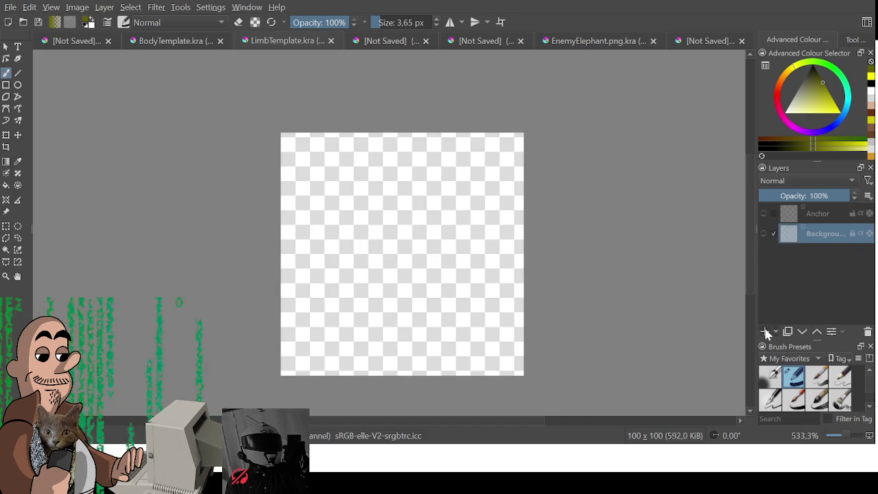
pyautogui.press('d')
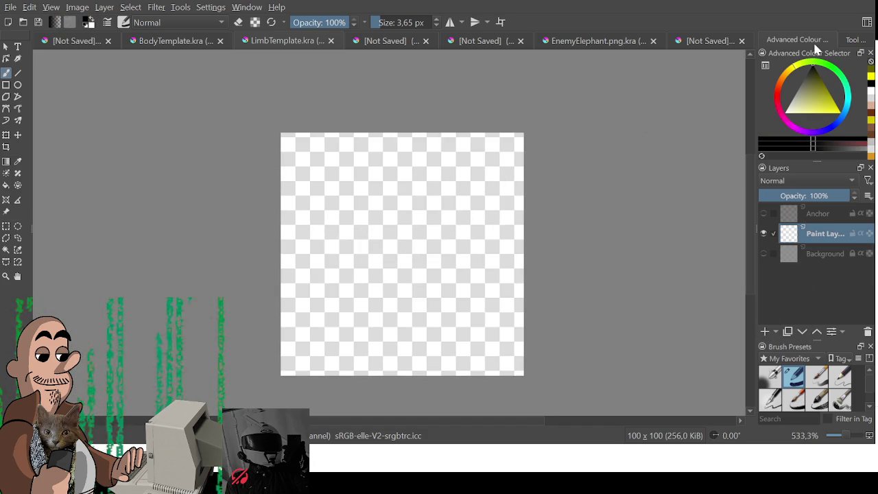
pyautogui.moveTo(314, 250)
pyautogui.mouseDown()
pyautogui.moveTo(307, 275)
pyautogui.moveTo(317, 251)
pyautogui.moveTo(429, 262)
pyautogui.moveTo(432, 225)
pyautogui.mouseUp()
pyautogui.hotkey('ctrl', 'z')
# Step: With a thinner brush, draw the upright bone stroke and thicken the joint
pyautogui.moveTo(432, 258)
pyautogui.mouseDown()
pyautogui.moveTo(432, 223)
pyautogui.moveTo(449, 227)
pyautogui.mouseUp()
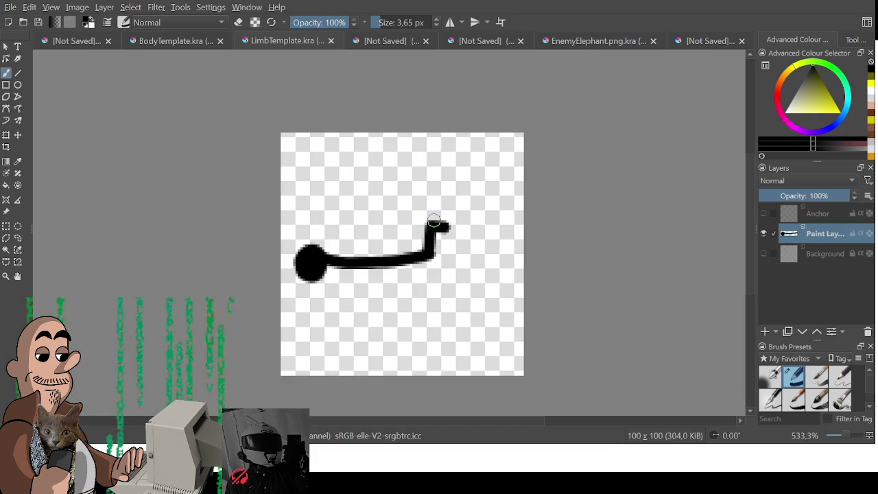
pyautogui.hotkey('ctrl', 'z')
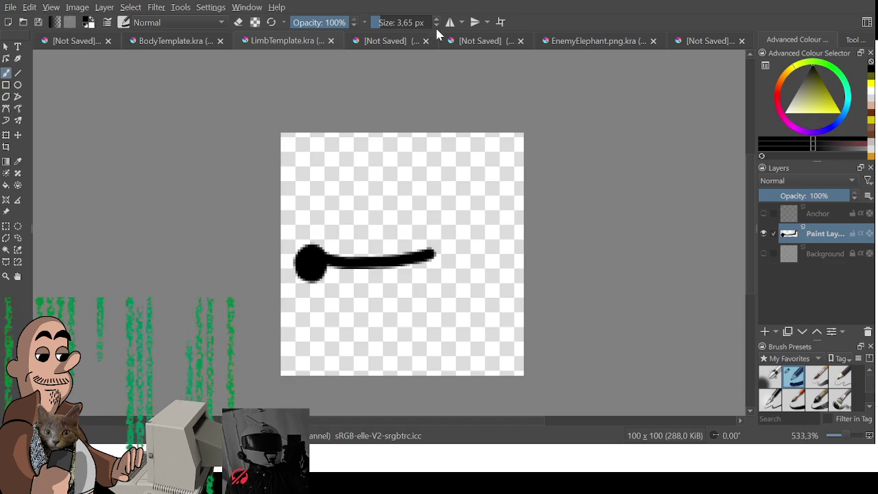
pyautogui.doubleClick(435, 25)
pyautogui.moveTo(434, 256)
pyautogui.mouseDown()
pyautogui.moveTo(435, 177)
pyautogui.moveTo(444, 193)
pyautogui.moveTo(439, 216)
pyautogui.moveTo(469, 260)
pyautogui.moveTo(439, 278)
pyautogui.moveTo(429, 267)
pyautogui.moveTo(322, 268)
pyautogui.mouseUp()
pyautogui.moveTo(446, 247)
pyautogui.mouseDown()
pyautogui.moveTo(442, 237)
pyautogui.moveTo(432, 260)
pyautogui.moveTo(451, 232)
pyautogui.moveTo(449, 256)
pyautogui.moveTo(460, 249)
pyautogui.mouseUp()
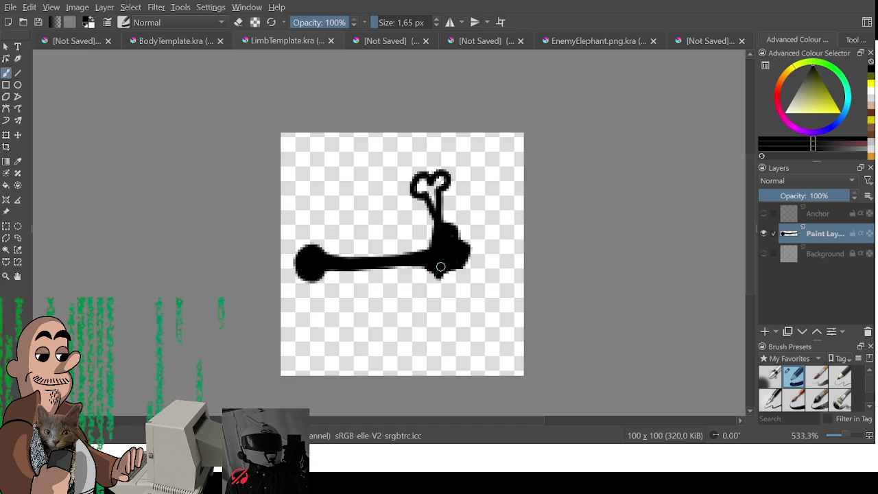
pyautogui.press('e')
pyautogui.press('e')
# Step: Paint white inside the bone's loop on a new lower layer and touch up the bar
pyautogui.press('x')
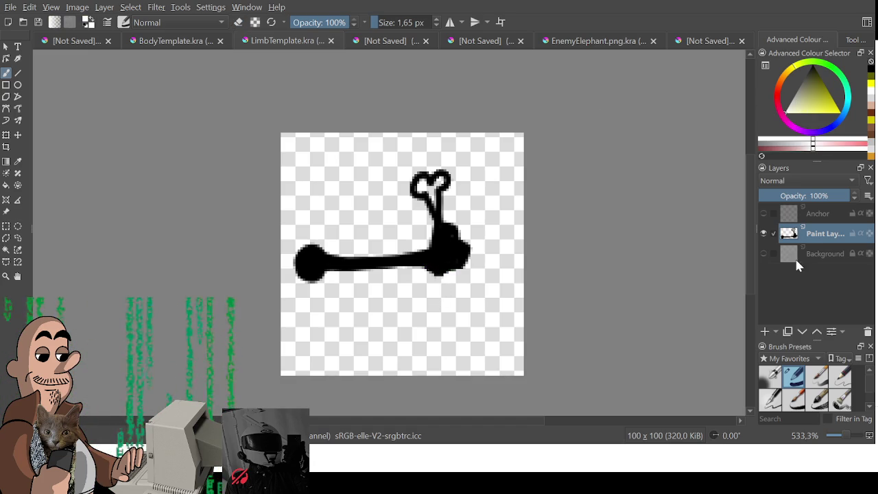
pyautogui.click(765, 331)
pyautogui.moveTo(815, 247); pyautogui.dragTo(823, 264)
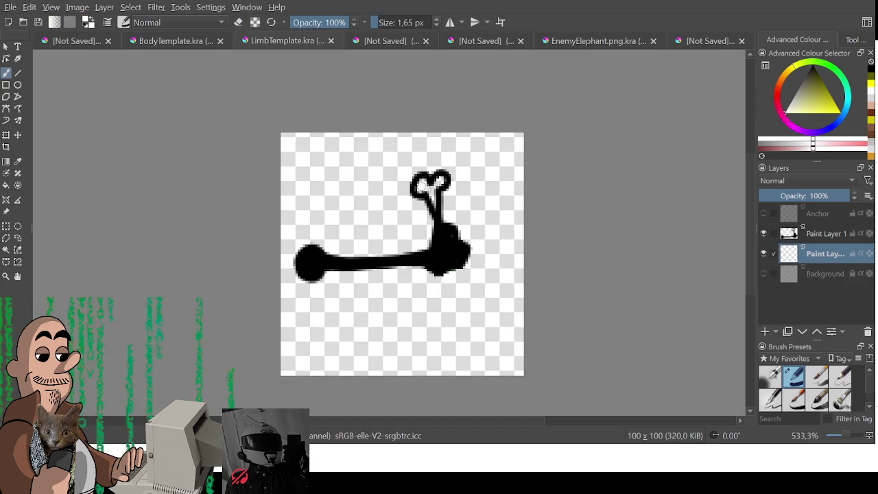
pyautogui.moveTo(429, 181); pyautogui.dragTo(445, 187)
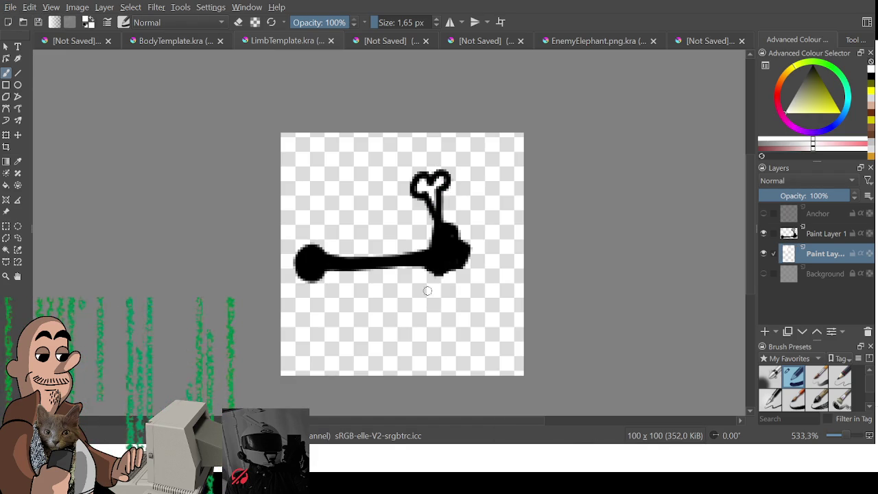
pyautogui.press('x')
pyautogui.moveTo(339, 277); pyautogui.dragTo(408, 273)
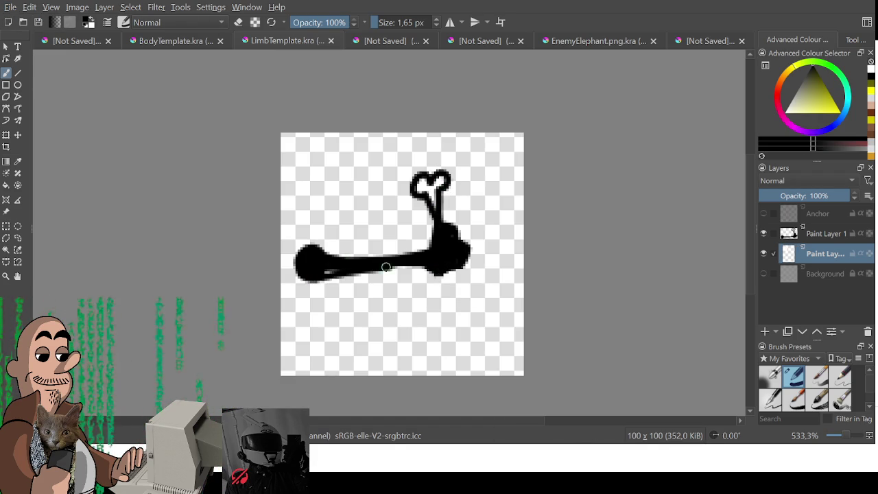
pyautogui.hotkey('ctrl', 'z')
pyautogui.moveTo(315, 274); pyautogui.dragTo(384, 263)
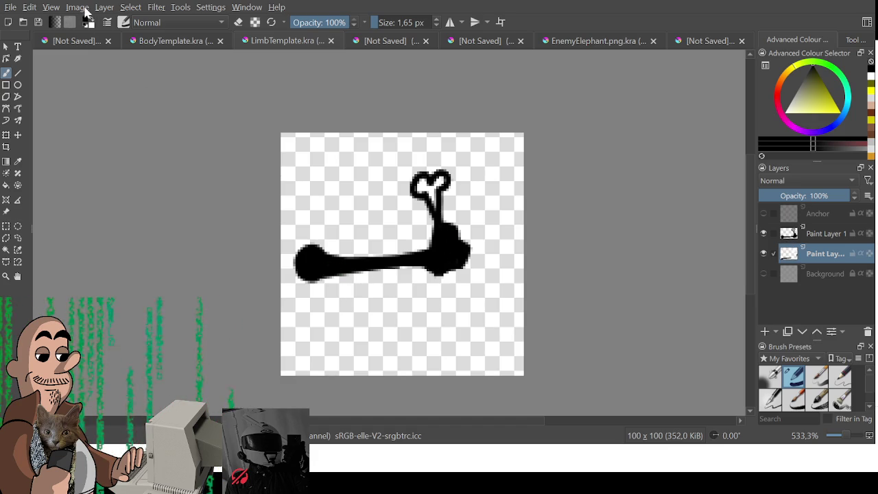
# Step: Export the limb drawing as a PNG, then go to the character sheet
pyautogui.click(10, 7)
pyautogui.click(39, 137)
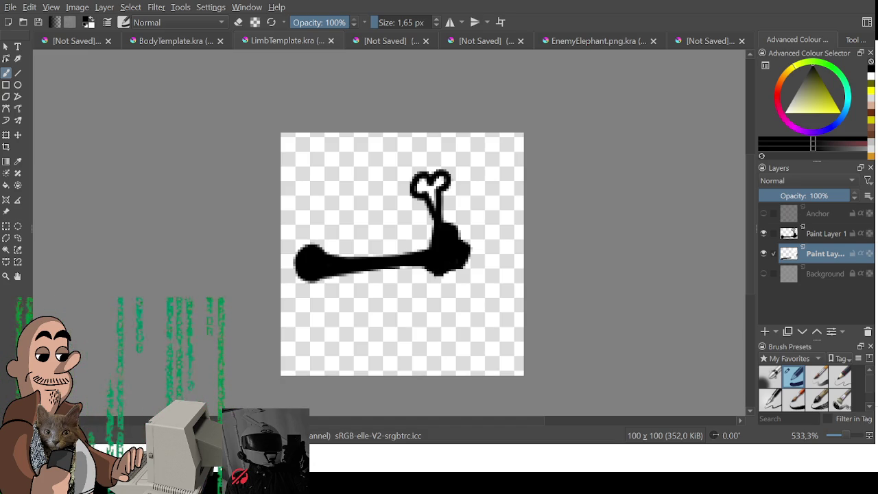
pyautogui.hotkey('ctrl', 's')
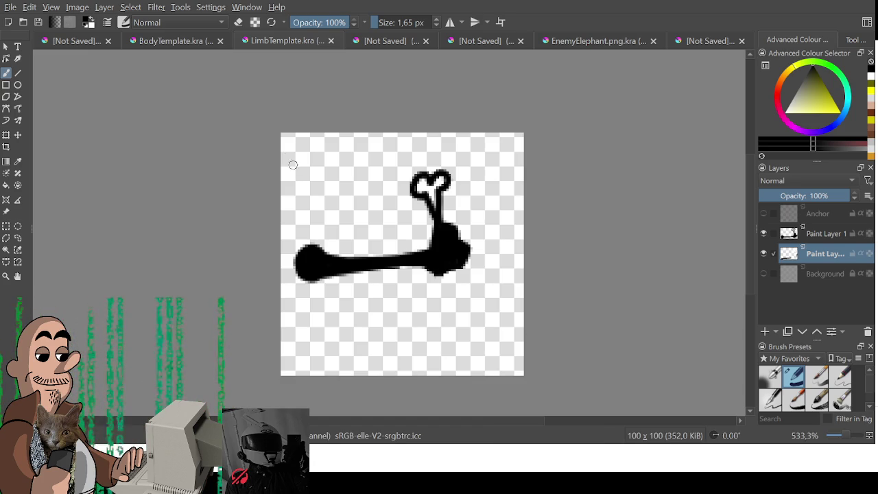
pyautogui.click(63, 42)
# Step: Pan over the elephant and wizard, then select BodyTemplate's top two layers
pyautogui.moveTo(252, 236)
pyautogui.mouseDown()
pyautogui.moveTo(333, 227)
pyautogui.moveTo(338, 167)
pyautogui.mouseUp()
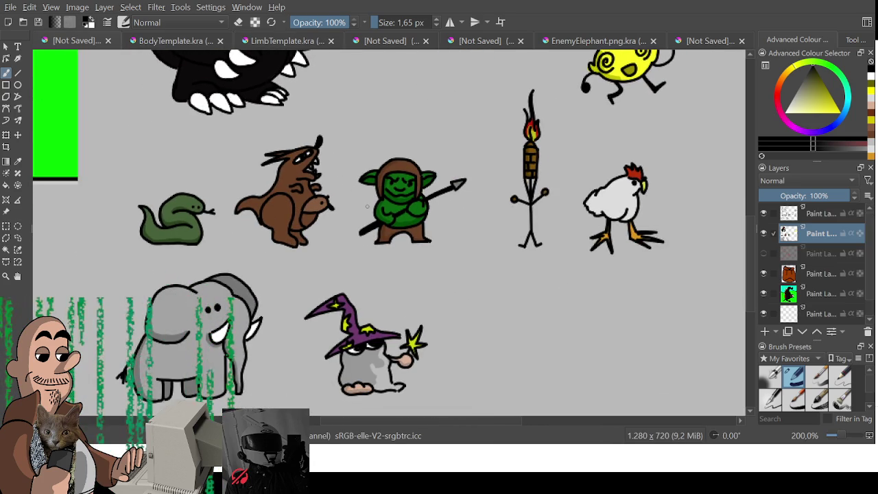
pyautogui.moveTo(384, 207)
pyautogui.mouseDown()
pyautogui.moveTo(388, 192)
pyautogui.moveTo(341, 213)
pyautogui.moveTo(366, 179)
pyautogui.moveTo(394, 180)
pyautogui.mouseUp()
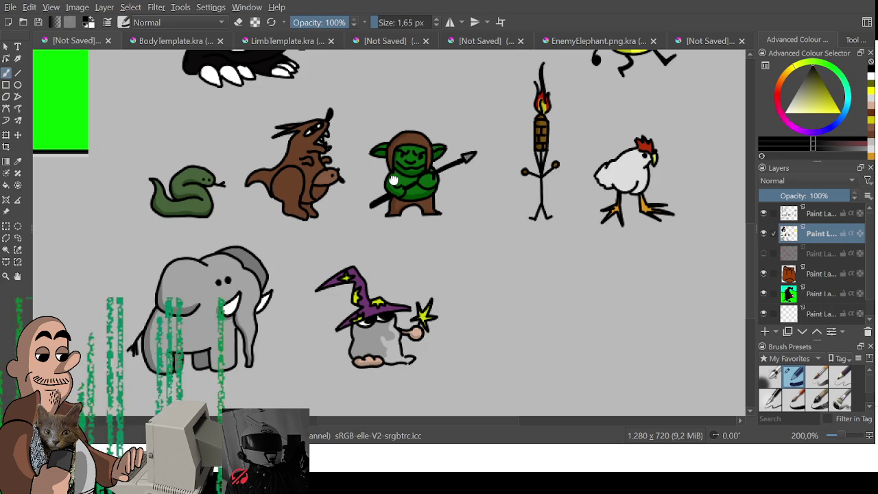
pyautogui.click(371, 41)
pyautogui.click(272, 42)
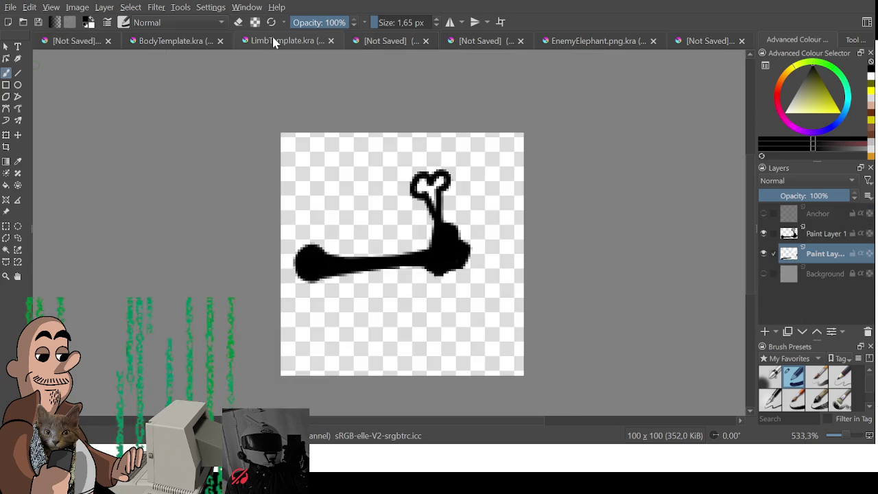
pyautogui.click(169, 41)
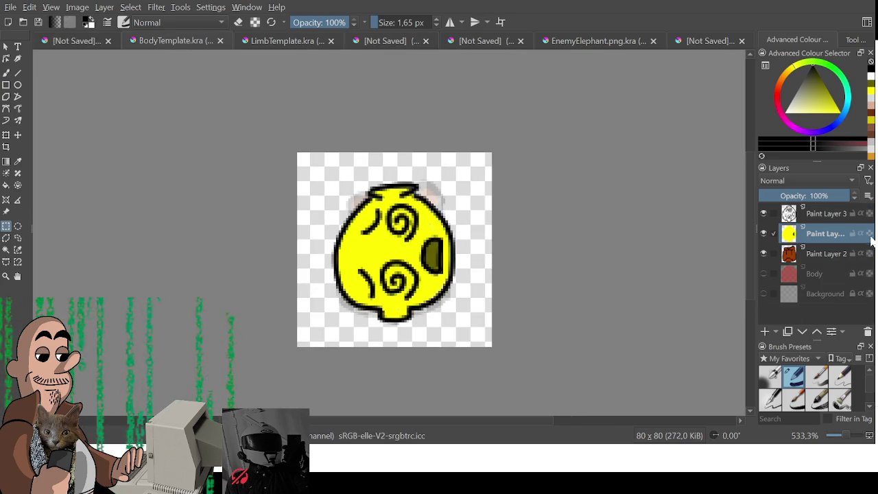
pyautogui.keyDown('shift'); pyautogui.click(819, 213); pyautogui.keyUp('shift')
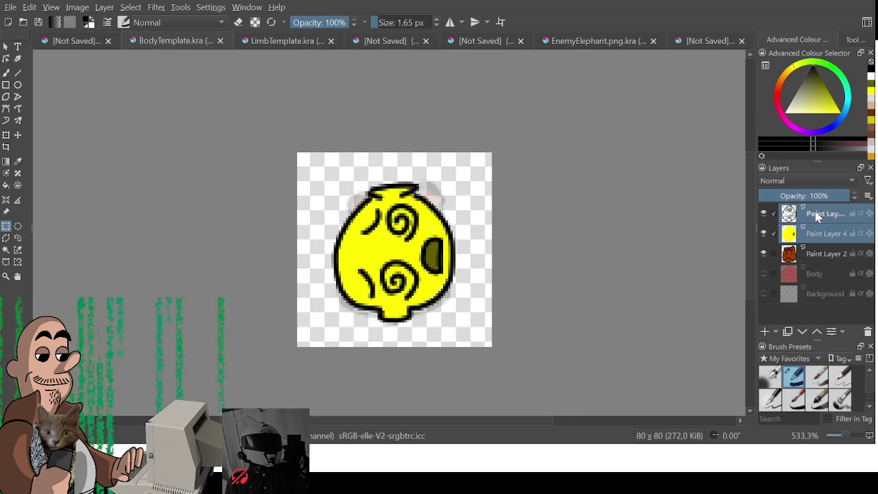
# Step: Delete the yellow body layers, add an empty paint layer, and try a rectangle selection
pyautogui.hotkey('shift', 'Delete')
pyautogui.click(765, 332)
pyautogui.moveTo(358, 207)
pyautogui.mouseDown()
pyautogui.moveTo(412, 249)
pyautogui.moveTo(404, 283)
pyautogui.mouseUp()
pyautogui.press('v')
pyautogui.hotkey('ctrl', 'r')
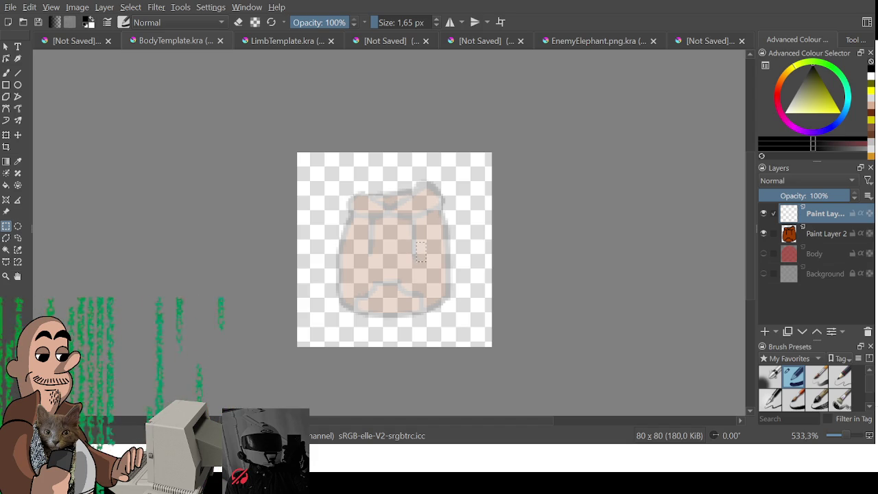
# Step: Deselect, test a brush stroke, then switch to the character sheet
pyautogui.hotkey('ctrl', 'shift', 'a')
pyautogui.press('b')
pyautogui.moveTo(403, 249); pyautogui.dragTo(446, 200)
pyautogui.hotkey('ctrl', 'z')
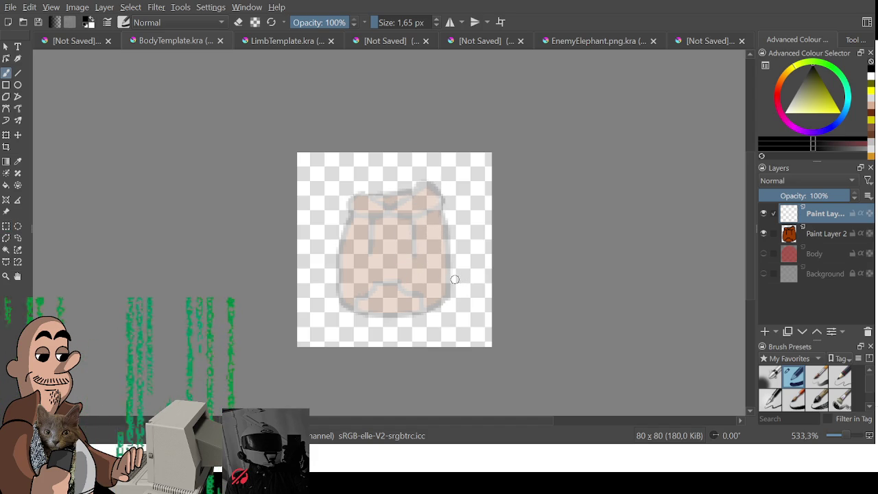
pyautogui.moveTo(462, 278); pyautogui.dragTo(460, 268)
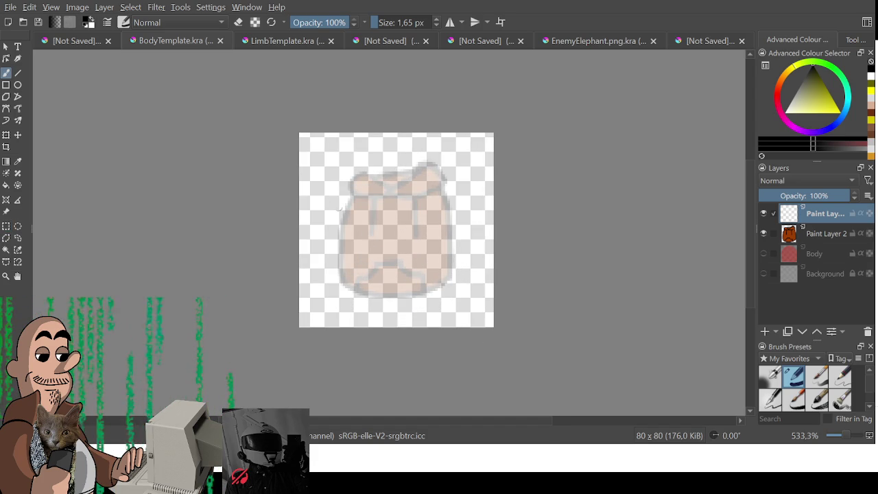
pyautogui.click(74, 43)
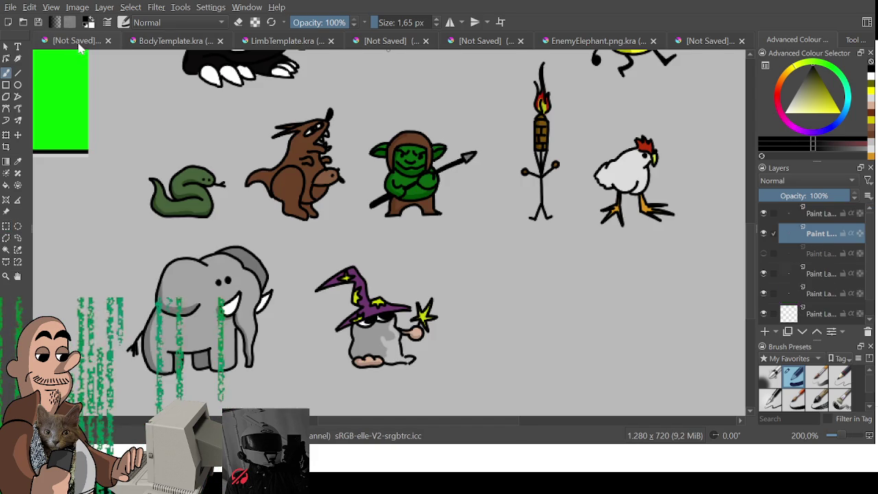
# Step: Back on BodyTemplate, try left-side strokes and thin the brush
pyautogui.click(163, 42)
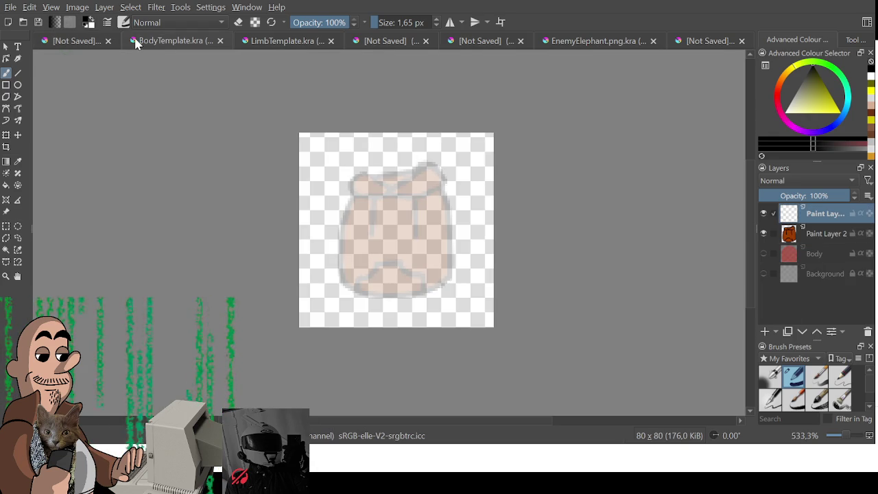
pyautogui.moveTo(350, 152)
pyautogui.mouseDown()
pyautogui.moveTo(340, 226)
pyautogui.moveTo(346, 297)
pyautogui.mouseUp()
pyautogui.hotkey('ctrl', 'z')
pyautogui.moveTo(351, 166)
pyautogui.mouseDown()
pyautogui.moveTo(334, 292)
pyautogui.moveTo(429, 289)
pyautogui.mouseUp()
pyautogui.hotkey('ctrl', 'z')
pyautogui.hotkey('ctrl', 'z')
pyautogui.moveTo(413, 19); pyautogui.dragTo(395, 21)
pyautogui.scroll(-4, 389, 232)
pyautogui.moveTo(402, 214); pyautogui.dragTo(378, 244)
pyautogui.hotkey('ctrl', 'z')
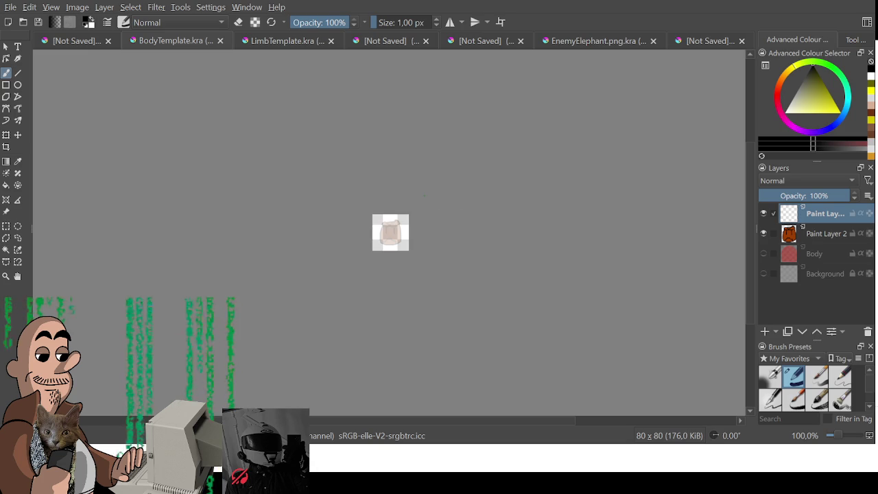
# Step: Draw a black curve down the body's left side and along its bottom
pyautogui.scroll(1, 468, 246)
pyautogui.scroll(3, 361, 282)
pyautogui.scroll(3, 487, 277)
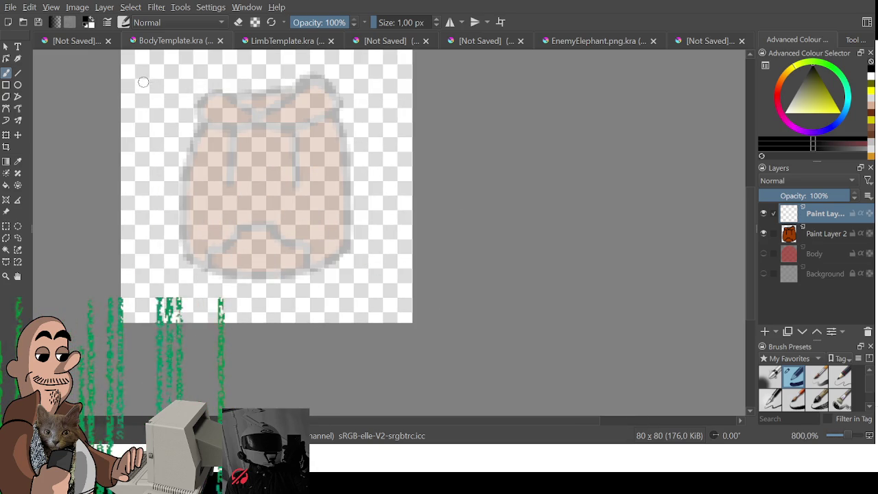
pyautogui.moveTo(140, 85)
pyautogui.mouseDown()
pyautogui.moveTo(163, 250)
pyautogui.moveTo(295, 255)
pyautogui.moveTo(324, 244)
pyautogui.mouseUp()
pyautogui.press('Delete')
pyautogui.moveTo(135, 83)
pyautogui.mouseDown()
pyautogui.moveTo(154, 227)
pyautogui.moveTo(205, 284)
pyautogui.mouseUp()
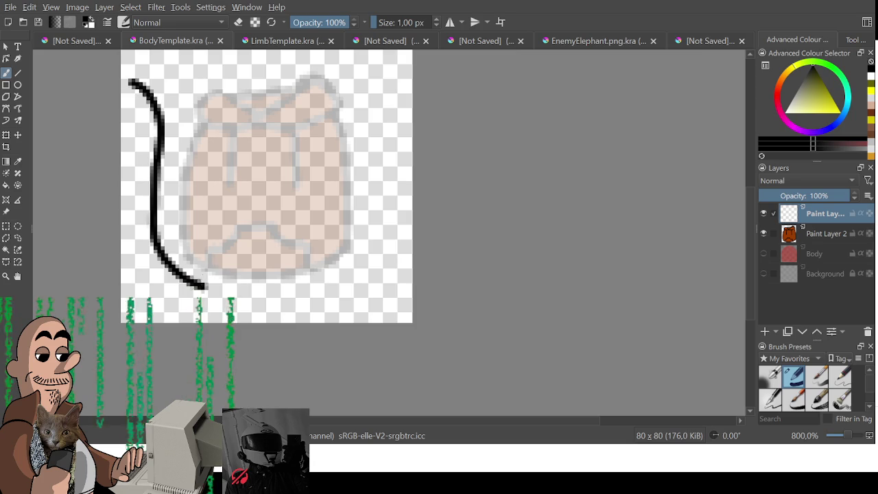
pyautogui.hotkey('ctrl', 'z')
pyautogui.moveTo(142, 100)
pyautogui.mouseDown()
pyautogui.moveTo(160, 240)
pyautogui.moveTo(190, 284)
pyautogui.mouseUp()
pyautogui.hotkey('ctrl', 'z')
pyautogui.moveTo(136, 103)
pyautogui.mouseDown()
pyautogui.moveTo(155, 110)
pyautogui.moveTo(162, 219)
pyautogui.moveTo(220, 284)
pyautogui.moveTo(347, 215)
pyautogui.mouseUp()
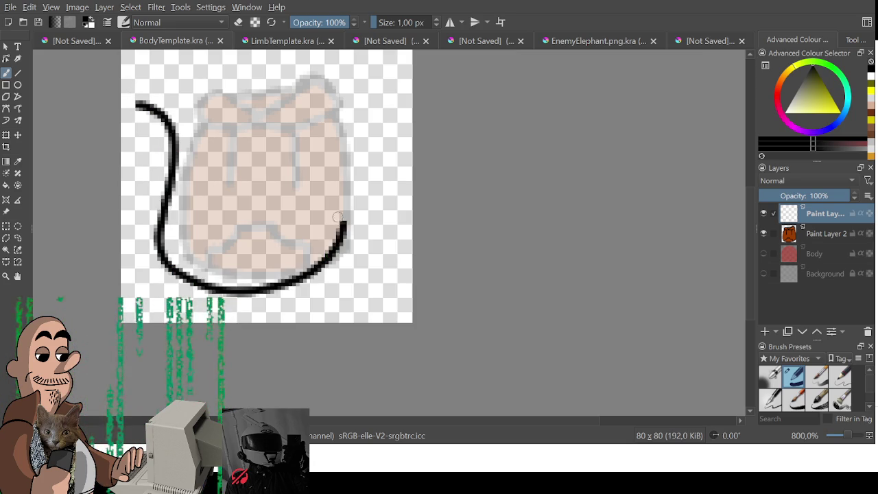
pyautogui.hotkey('ctrl', 'z')
pyautogui.moveTo(135, 107)
pyautogui.mouseDown()
pyautogui.moveTo(176, 181)
pyautogui.moveTo(190, 274)
pyautogui.moveTo(320, 253)
pyautogui.mouseUp()
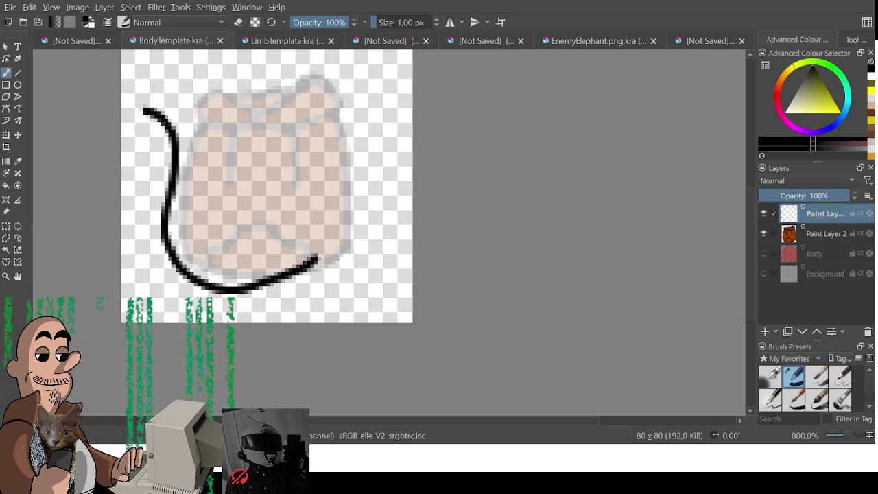
pyautogui.hotkey('ctrl', 'z')
pyautogui.moveTo(138, 131)
pyautogui.mouseDown()
pyautogui.moveTo(239, 274)
pyautogui.moveTo(337, 245)
pyautogui.moveTo(345, 213)
pyautogui.mouseUp()
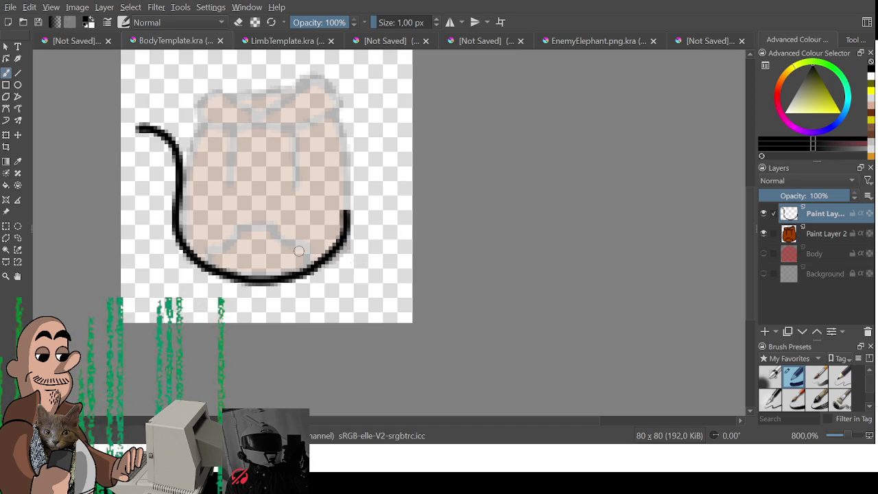
pyautogui.moveTo(359, 262); pyautogui.dragTo(380, 277)
pyautogui.click(854, 41)
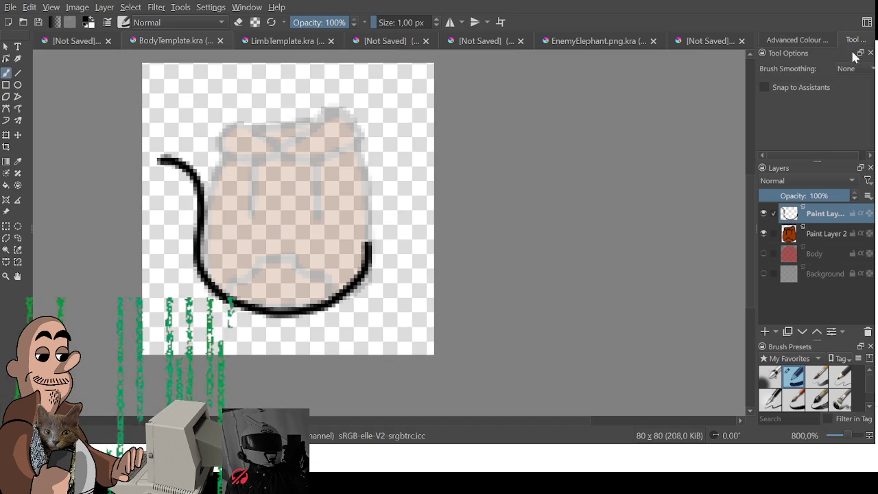
# Step: Set Brush Smoothing to Stabiliser and draw the curved horn to the upper right
pyautogui.click(846, 111)
pyautogui.moveTo(254, 218); pyautogui.dragTo(381, 110)
pyautogui.hotkey('ctrl', 'z')
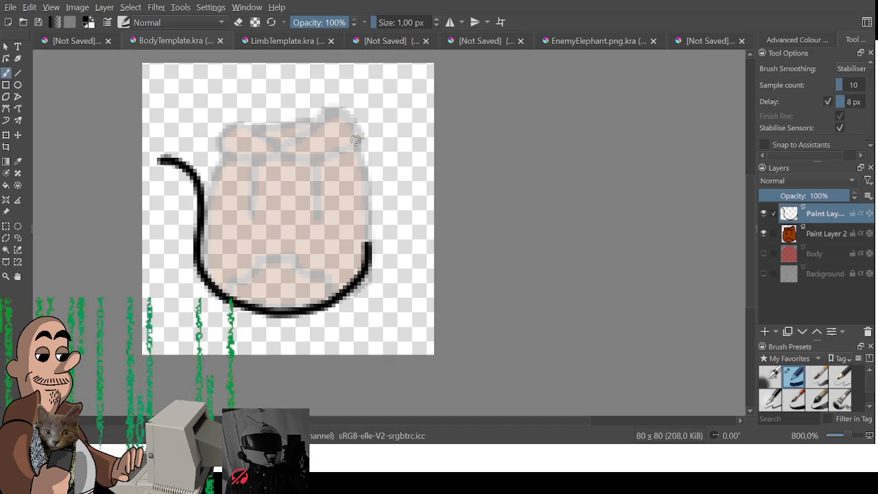
pyautogui.moveTo(303, 227)
pyautogui.mouseDown()
pyautogui.moveTo(302, 190)
pyautogui.moveTo(339, 166)
pyautogui.mouseUp()
pyautogui.hotkey('ctrl', 'z')
pyautogui.moveTo(307, 229)
pyautogui.mouseDown()
pyautogui.moveTo(299, 202)
pyautogui.moveTo(381, 141)
pyautogui.mouseUp()
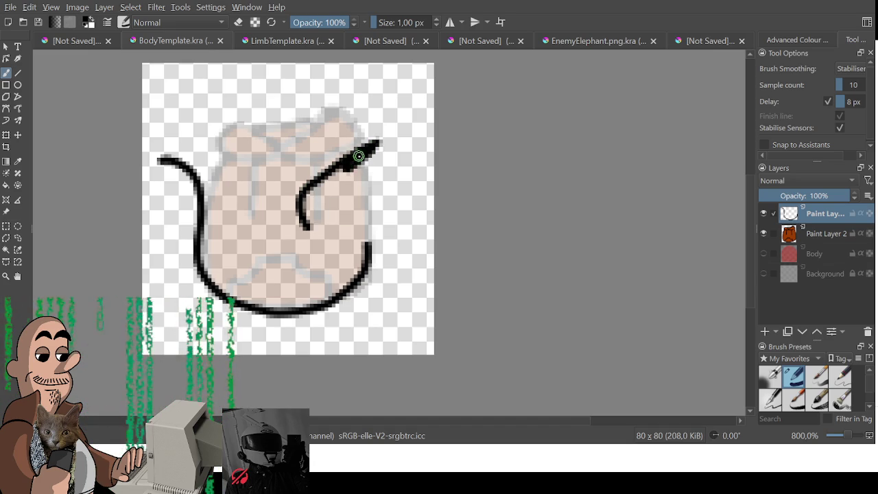
# Step: Add two eye dots, the right side of the face, and the snout line
pyautogui.click(322, 195)
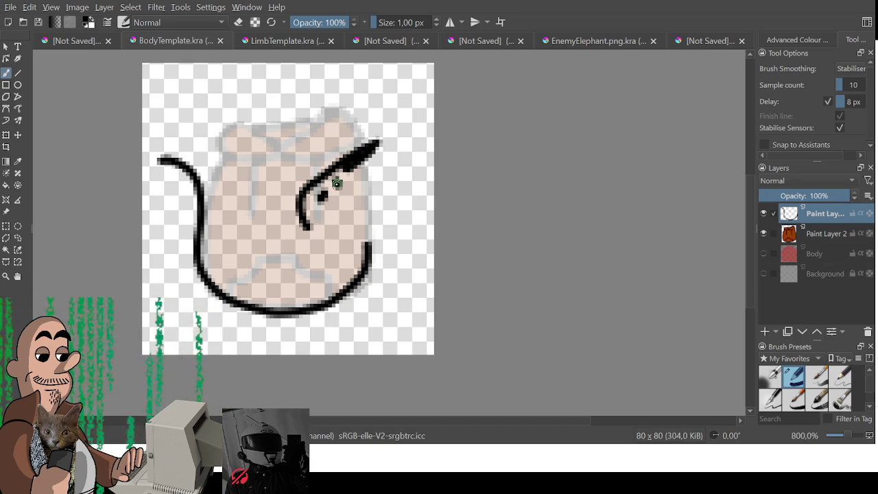
pyautogui.click(337, 183)
pyautogui.moveTo(350, 170); pyautogui.dragTo(362, 223)
pyautogui.moveTo(305, 225)
pyautogui.mouseDown()
pyautogui.moveTo(360, 224)
pyautogui.moveTo(370, 248)
pyautogui.mouseUp()
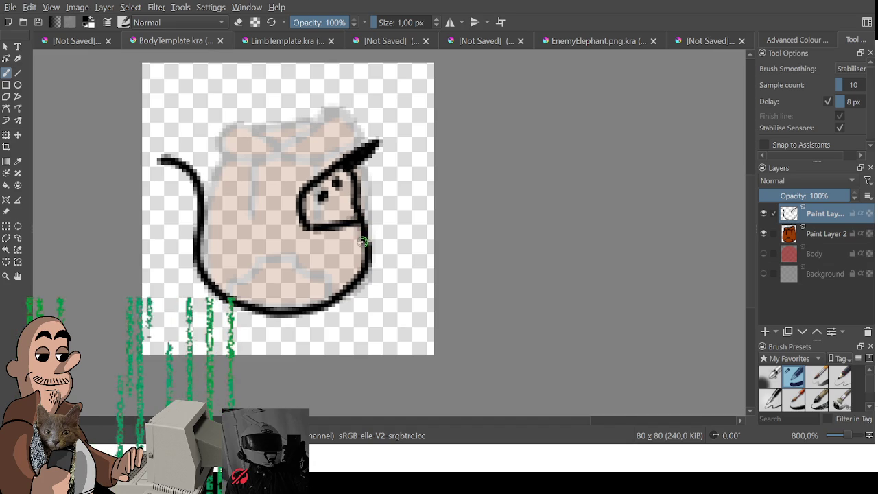
pyautogui.moveTo(302, 228)
pyautogui.mouseDown()
pyautogui.moveTo(306, 256)
pyautogui.moveTo(350, 265)
pyautogui.moveTo(370, 238)
pyautogui.mouseUp()
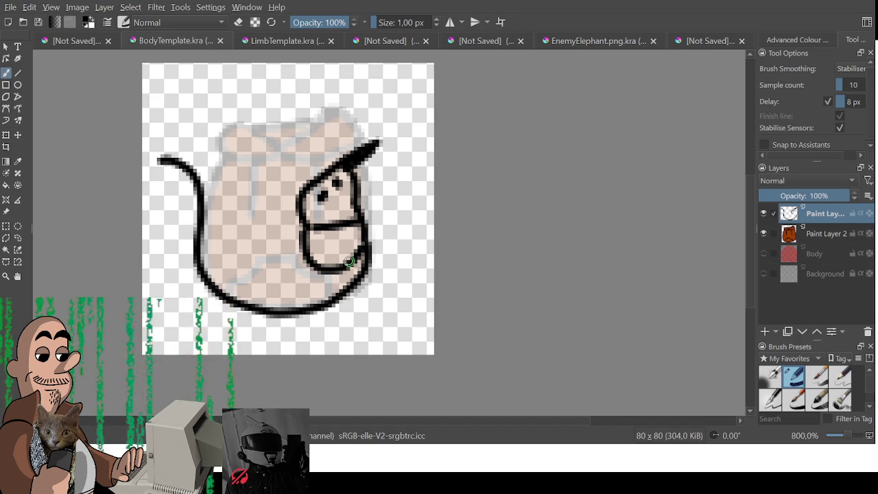
# Step: Draw the head top joining the left hook and erase its stray tip
pyautogui.moveTo(164, 160); pyautogui.dragTo(264, 112)
pyautogui.hotkey('ctrl', 'z')
pyautogui.moveTo(165, 159); pyautogui.dragTo(204, 158)
pyautogui.hotkey('ctrl', 'z')
pyautogui.moveTo(247, 124); pyautogui.dragTo(214, 241)
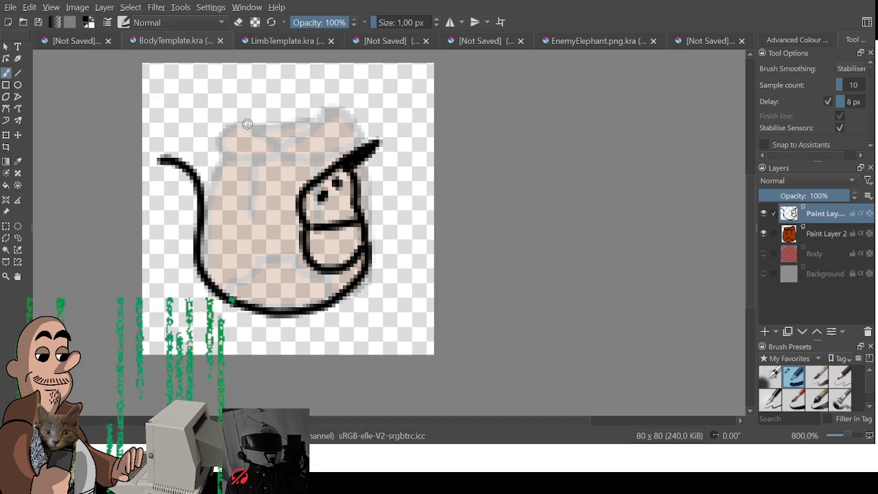
pyautogui.moveTo(159, 159)
pyautogui.mouseDown()
pyautogui.moveTo(227, 152)
pyautogui.moveTo(236, 131)
pyautogui.moveTo(309, 125)
pyautogui.moveTo(346, 151)
pyautogui.mouseUp()
pyautogui.press('e')
pyautogui.press('e')
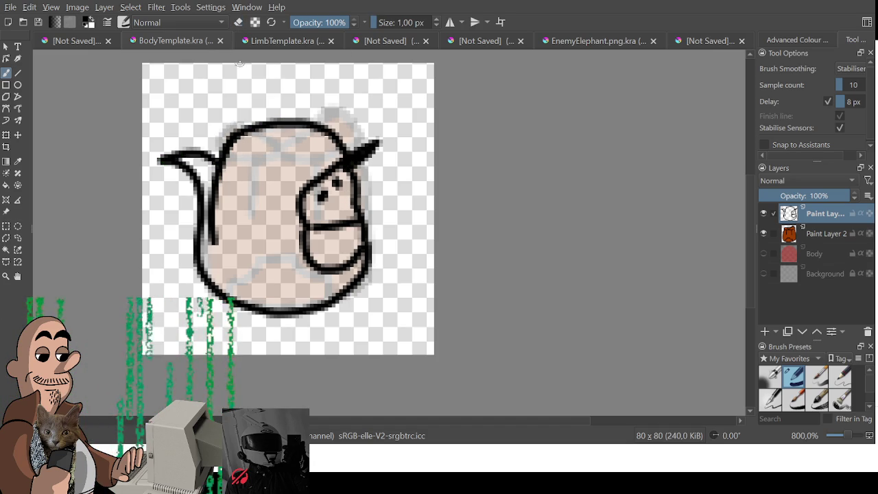
pyautogui.click(90, 45)
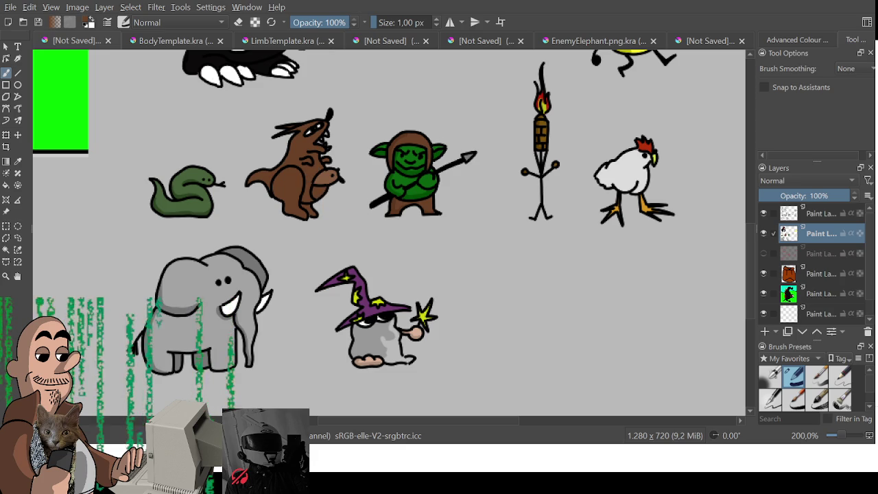
# Step: Return to the body template and try a brown test stroke, then undo it
pyautogui.click(263, 43)
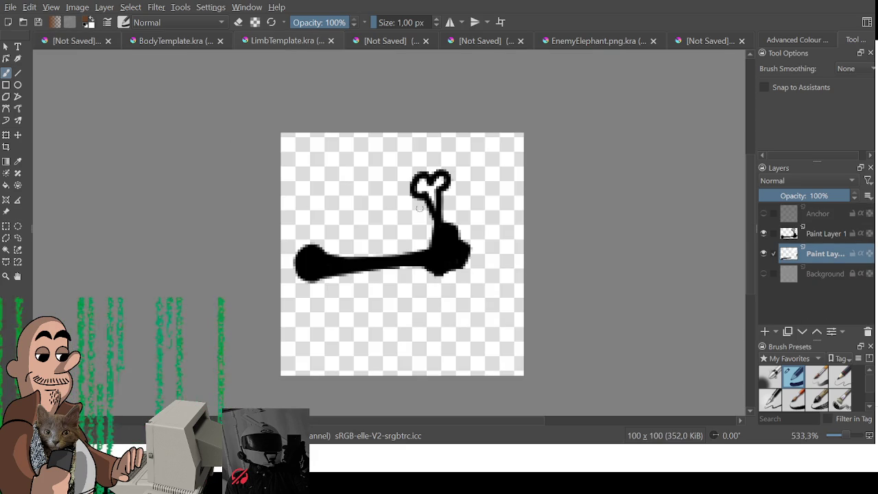
pyautogui.click(200, 45)
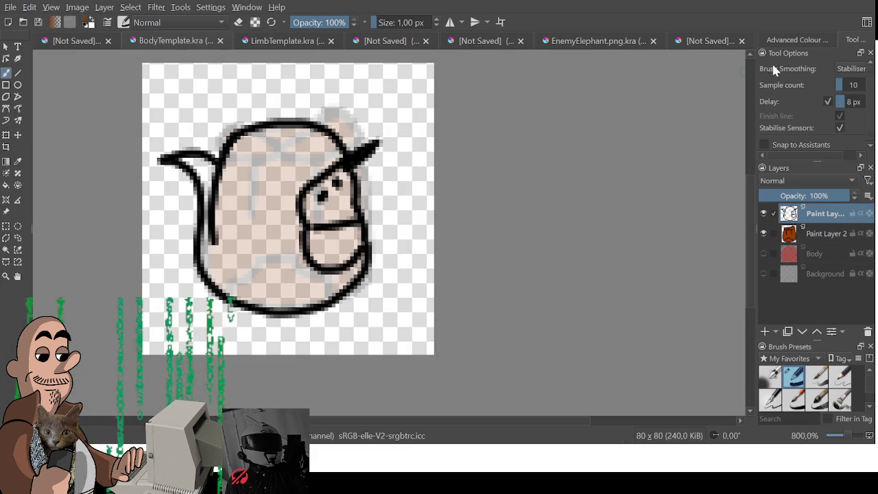
pyautogui.moveTo(247, 137); pyautogui.dragTo(216, 257)
pyautogui.hotkey('ctrl', 'z')
# Step: Add a layer beneath Paint Layer 3 and fill the creature head solid brown
pyautogui.click(765, 331)
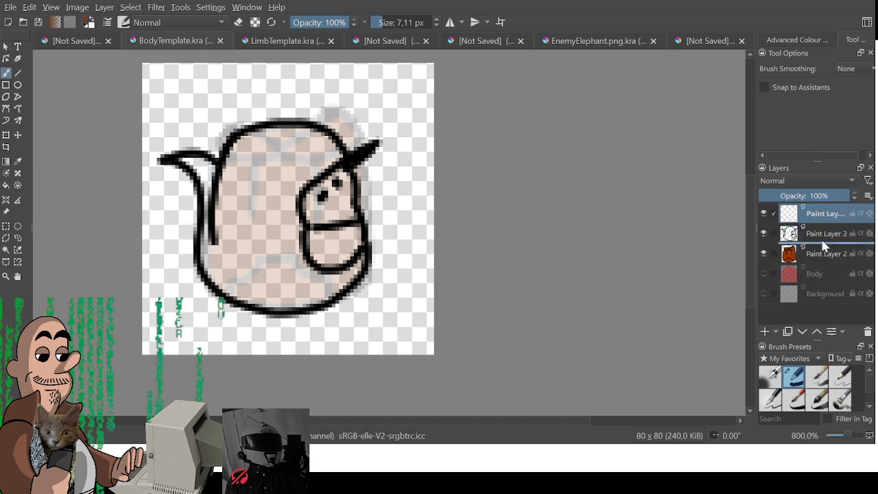
pyautogui.moveTo(820, 213); pyautogui.dragTo(819, 237)
pyautogui.moveTo(302, 137)
pyautogui.mouseDown()
pyautogui.moveTo(265, 233)
pyautogui.moveTo(254, 137)
pyautogui.moveTo(215, 231)
pyautogui.moveTo(212, 171)
pyautogui.moveTo(182, 161)
pyautogui.moveTo(216, 177)
pyautogui.moveTo(209, 172)
pyautogui.mouseUp()
pyautogui.press('[')
pyautogui.moveTo(210, 206)
pyautogui.mouseDown()
pyautogui.moveTo(210, 249)
pyautogui.moveTo(245, 185)
pyautogui.moveTo(302, 241)
pyautogui.moveTo(326, 206)
pyautogui.moveTo(276, 180)
pyautogui.moveTo(281, 174)
pyautogui.moveTo(296, 201)
pyautogui.moveTo(316, 138)
pyautogui.moveTo(304, 147)
pyautogui.moveTo(304, 222)
pyautogui.moveTo(304, 133)
pyautogui.moveTo(342, 171)
pyautogui.moveTo(353, 287)
pyautogui.moveTo(294, 304)
pyautogui.moveTo(246, 293)
pyautogui.moveTo(216, 274)
pyautogui.moveTo(247, 287)
pyautogui.moveTo(235, 282)
pyautogui.moveTo(300, 244)
pyautogui.moveTo(308, 287)
pyautogui.moveTo(340, 273)
pyautogui.moveTo(265, 296)
pyautogui.moveTo(299, 288)
pyautogui.moveTo(332, 240)
pyautogui.moveTo(346, 247)
pyautogui.moveTo(322, 152)
pyautogui.mouseUp()
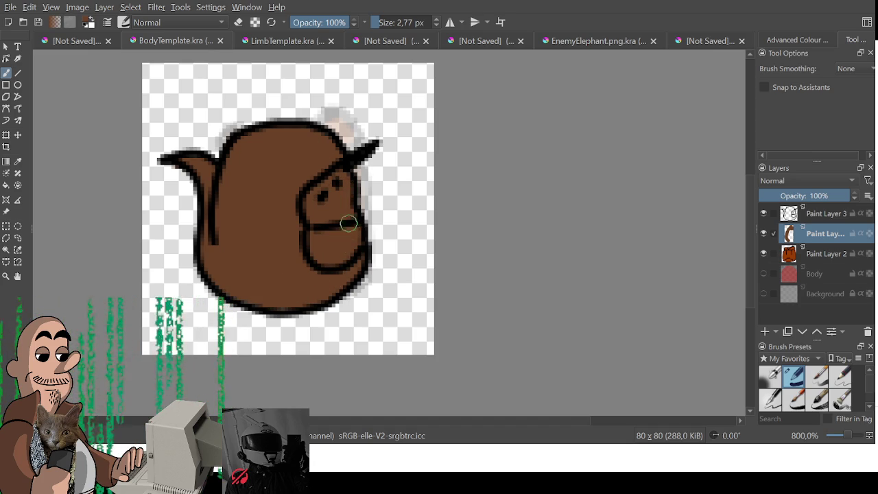
pyautogui.click(72, 41)
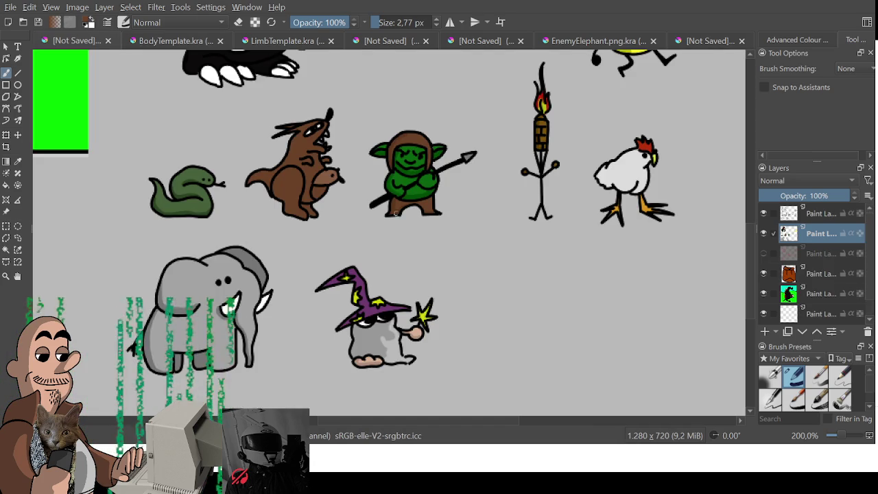
# Step: Export the brown head, delete Paint Layers 3 and 4, and add a blank layer
pyautogui.click(185, 42)
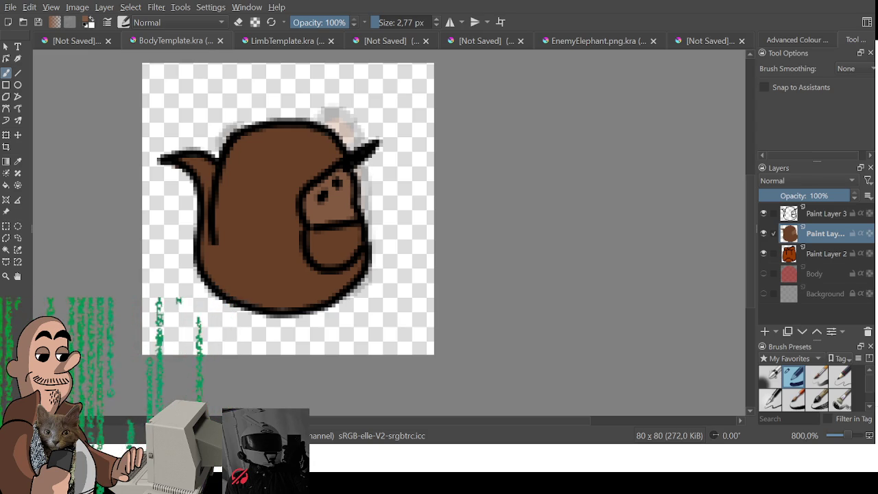
pyautogui.hotkey('ctrl', 's')
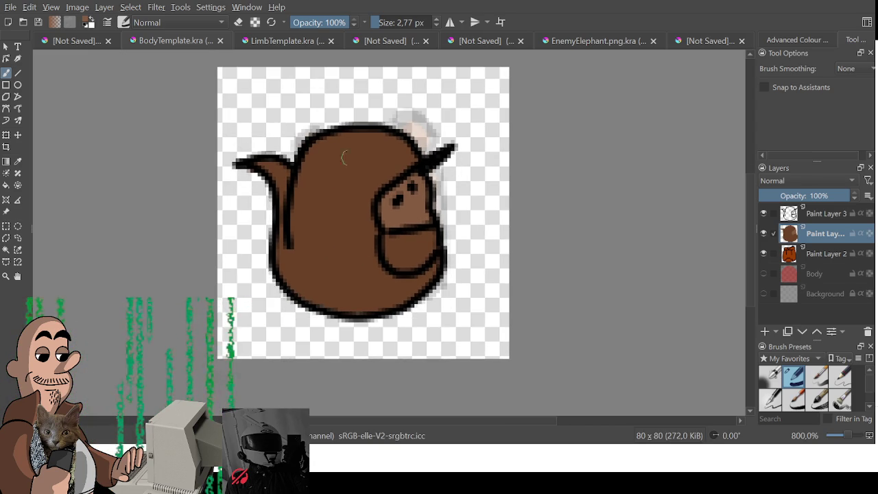
pyautogui.keyDown('ctrl'); pyautogui.click(834, 219); pyautogui.keyUp('ctrl')
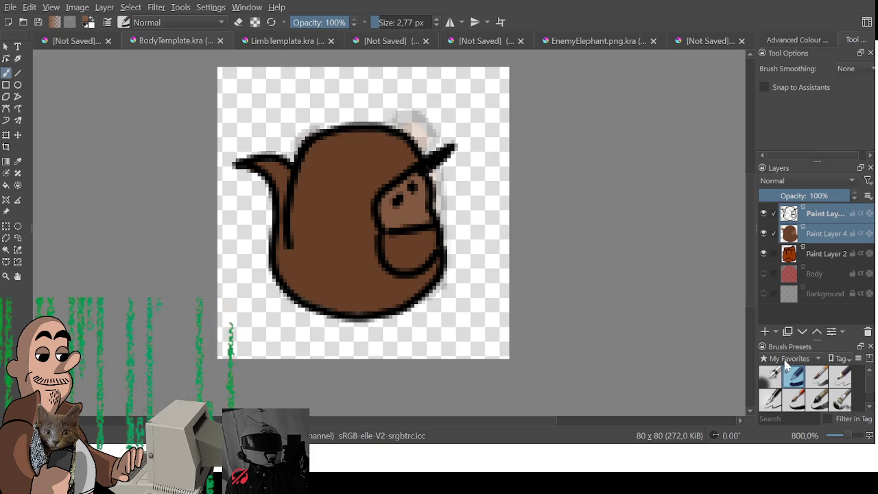
pyautogui.hotkey('shift', 'Delete')
pyautogui.click(764, 331)
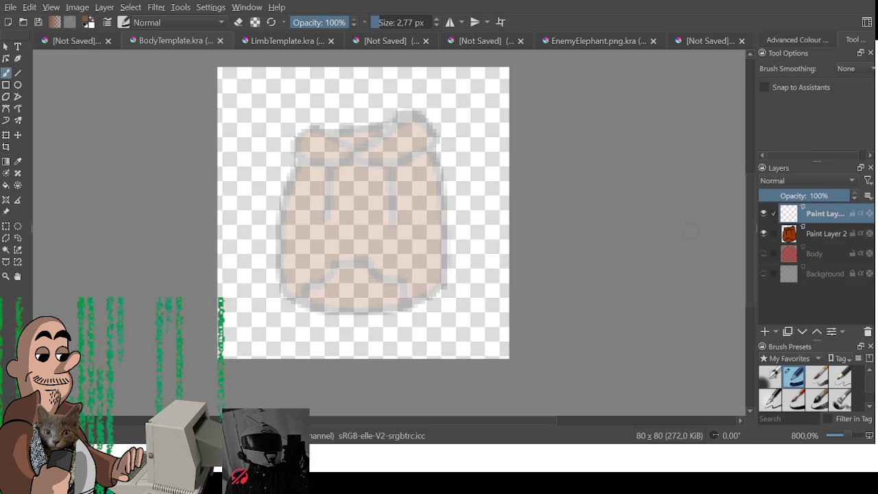
# Step: Set the brush size to 1 and try thin test strokes, undoing them
pyautogui.click(796, 39)
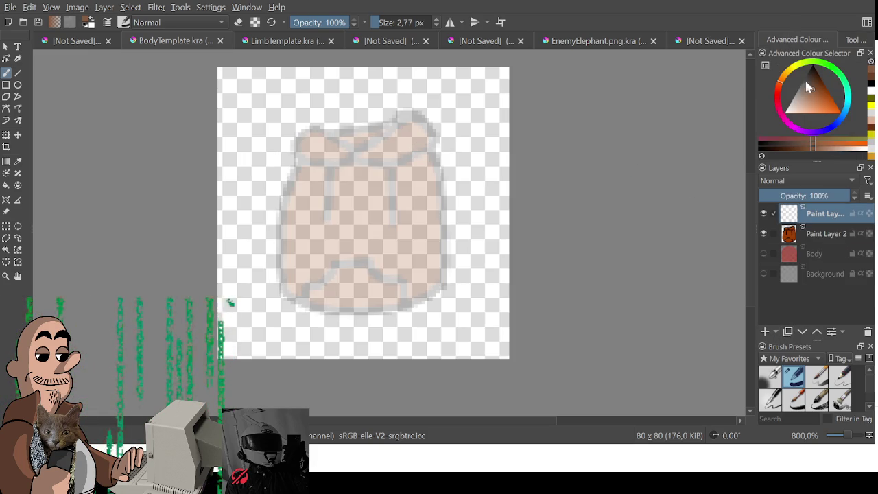
pyautogui.moveTo(189, 180); pyautogui.dragTo(312, 209)
pyautogui.hotkey('ctrl', 'z')
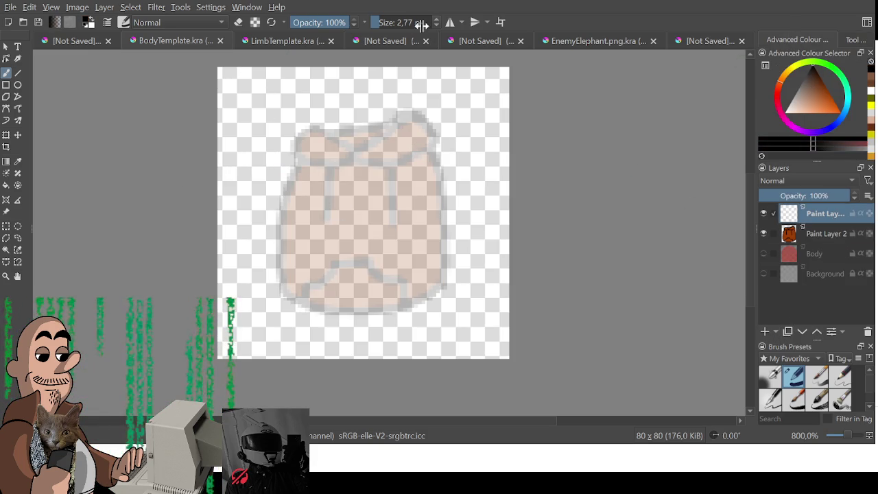
pyautogui.click(405, 22)
pyautogui.write('1')
pyautogui.moveTo(368, 220); pyautogui.dragTo(380, 238)
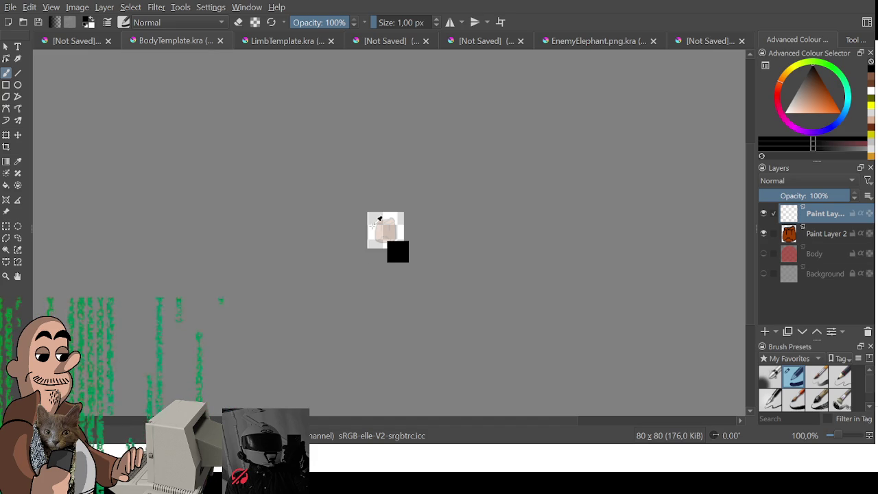
pyautogui.scroll(5, 379, 226)
pyautogui.moveTo(347, 229); pyautogui.dragTo(456, 248)
pyautogui.hotkey('ctrl', 'z')
# Step: Glance over the character sheet, then go back to the limb template
pyautogui.click(78, 43)
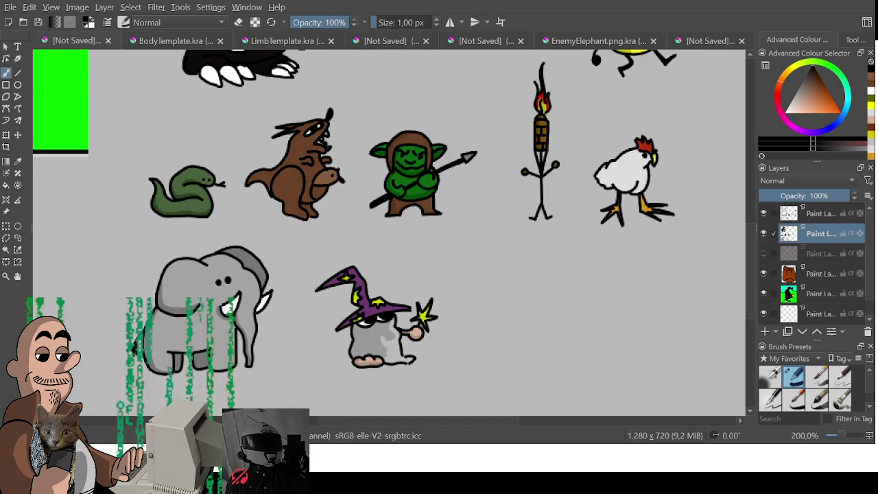
pyautogui.moveTo(392, 286)
pyautogui.mouseDown()
pyautogui.moveTo(400, 297)
pyautogui.moveTo(345, 319)
pyautogui.moveTo(312, 351)
pyautogui.moveTo(319, 327)
pyautogui.moveTo(413, 359)
pyautogui.moveTo(467, 169)
pyautogui.moveTo(460, 209)
pyautogui.mouseUp()
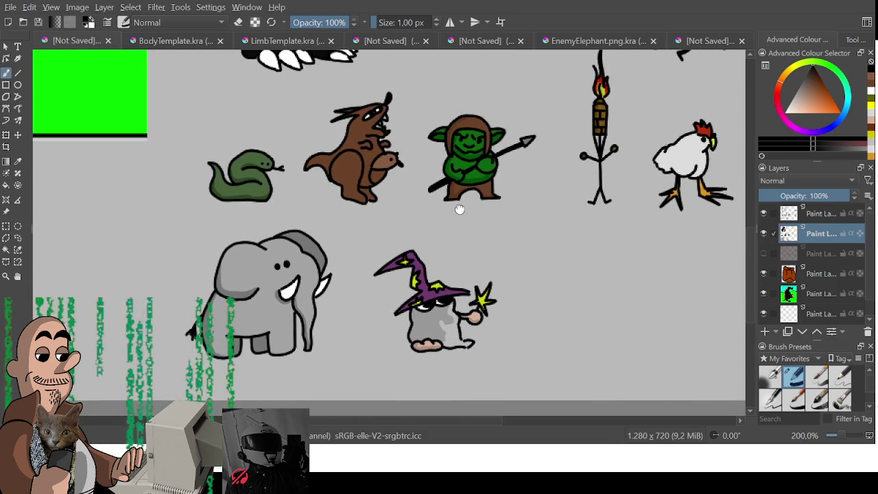
pyautogui.click(263, 41)
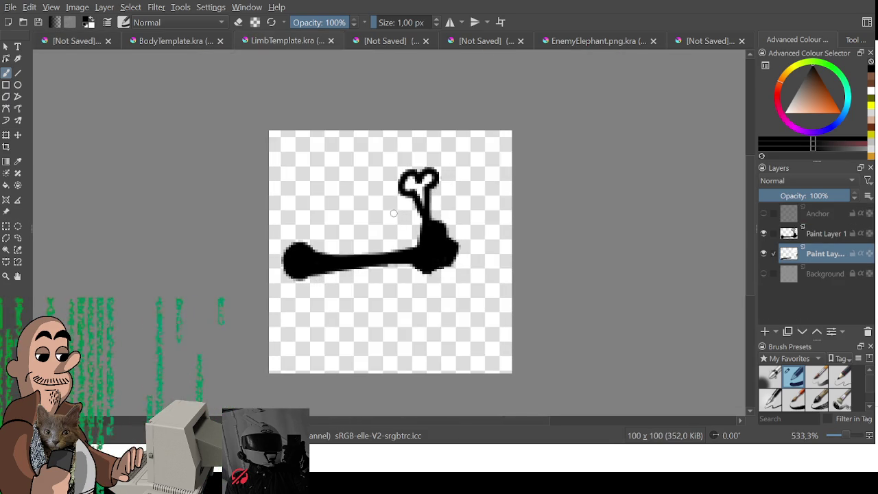
# Step: Delete the old bone sketch layer from the limb template
pyautogui.hotkey('ctrl', 'r')
pyautogui.moveTo(279, 145); pyautogui.dragTo(500, 319)
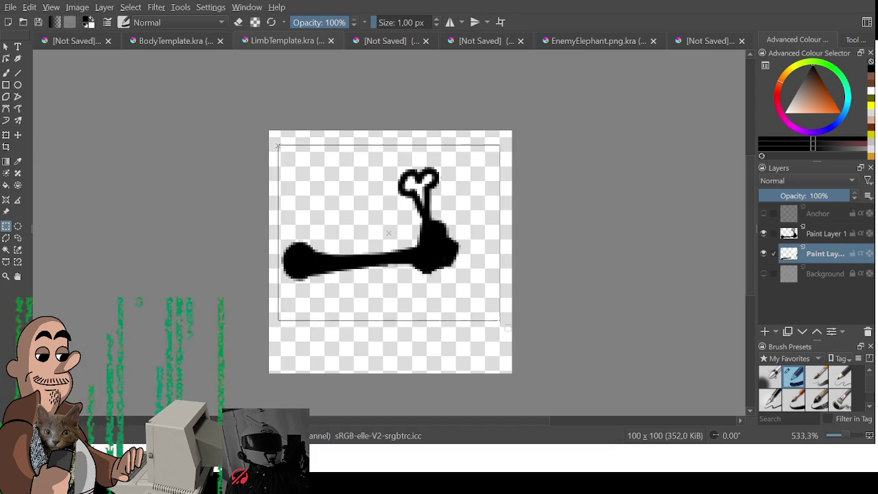
pyautogui.keyDown('ctrl'); pyautogui.click(826, 236); pyautogui.keyUp('ctrl')
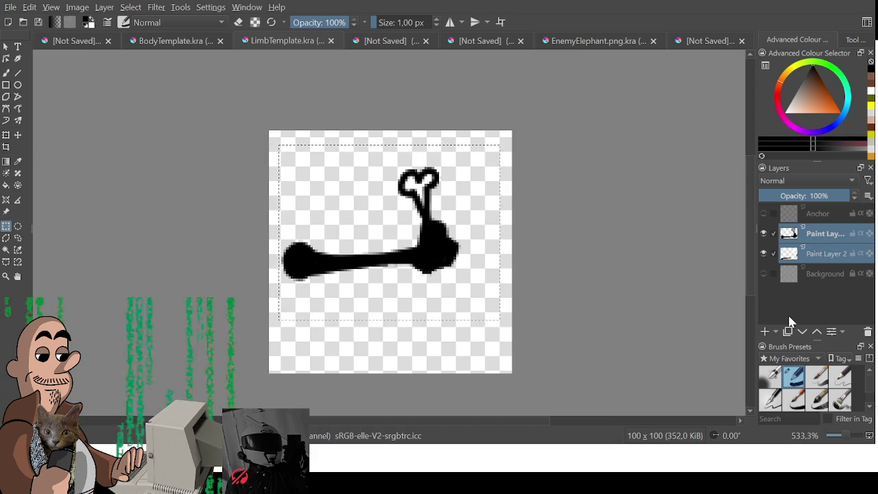
pyautogui.hotkey('shift', 'Delete')
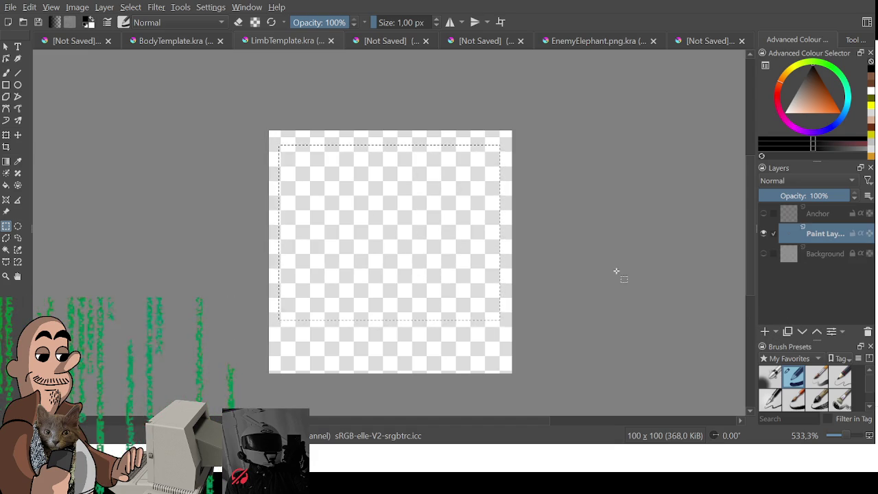
pyautogui.press('b')
# Step: Brush the black flexed-arm outline, undoing the stray hooks
pyautogui.moveTo(361, 182)
pyautogui.mouseDown()
pyautogui.moveTo(333, 174)
pyautogui.moveTo(347, 308)
pyautogui.mouseUp()
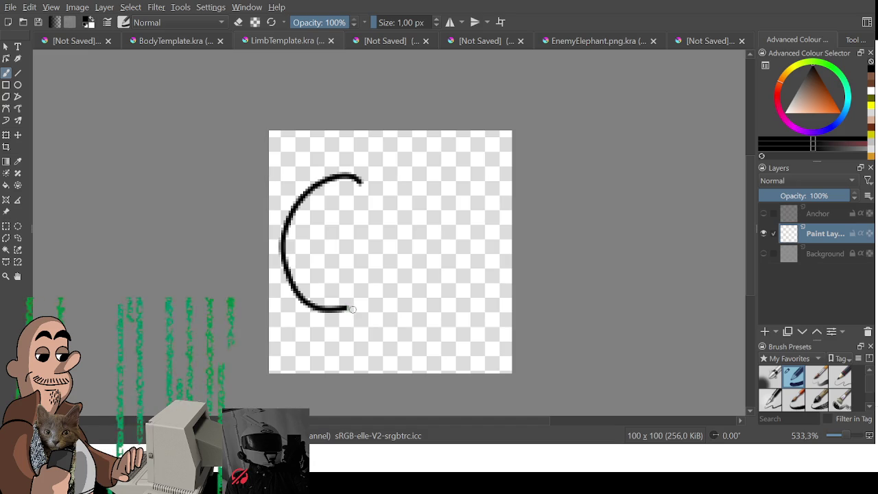
pyautogui.moveTo(360, 182)
pyautogui.mouseDown()
pyautogui.moveTo(415, 257)
pyautogui.moveTo(444, 240)
pyautogui.moveTo(459, 151)
pyautogui.moveTo(470, 199)
pyautogui.moveTo(467, 264)
pyautogui.mouseUp()
pyautogui.hotkey('ctrl', 'z')
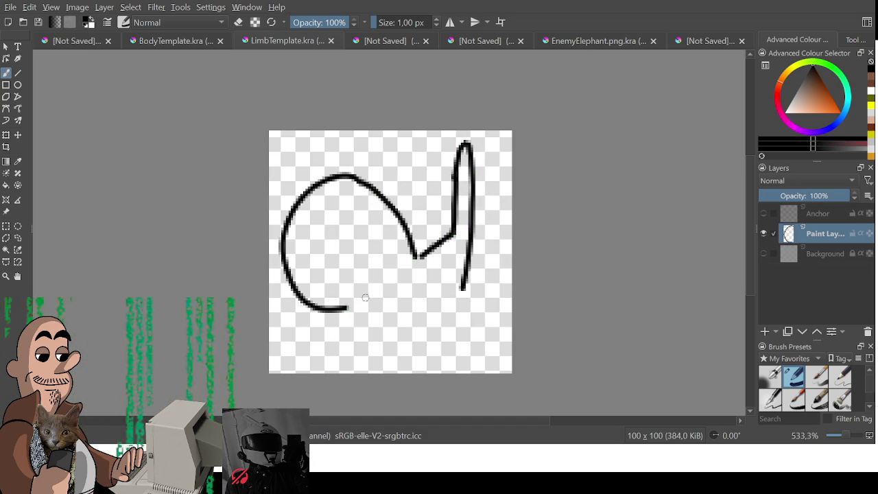
pyautogui.moveTo(349, 308)
pyautogui.mouseDown()
pyautogui.moveTo(431, 308)
pyautogui.moveTo(461, 286)
pyautogui.mouseUp()
pyautogui.hotkey('ctrl', 'z')
pyautogui.moveTo(347, 308)
pyautogui.mouseDown()
pyautogui.moveTo(461, 286)
pyautogui.moveTo(381, 309)
pyautogui.moveTo(343, 309)
pyautogui.mouseUp()
pyautogui.hotkey('ctrl', 'z')
pyautogui.hotkey('ctrl', 'z')
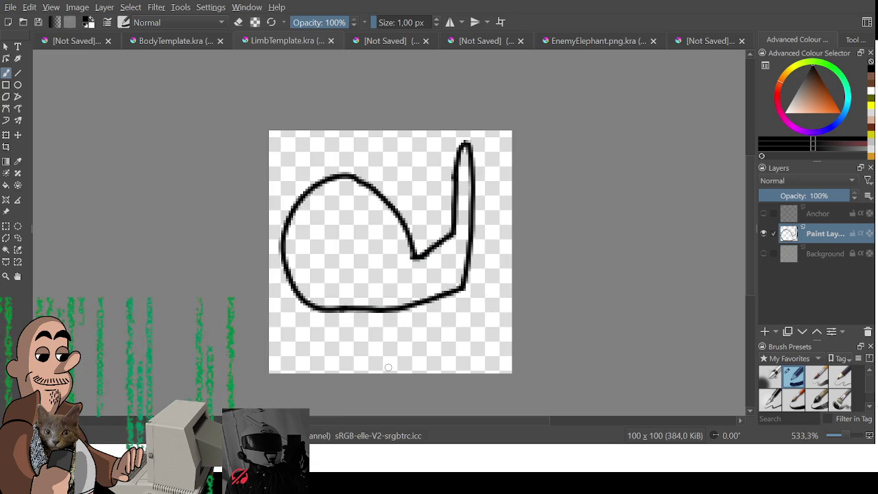
# Step: Add a layer below the outline and paint the arm brown
pyautogui.click(76, 42)
pyautogui.click(262, 46)
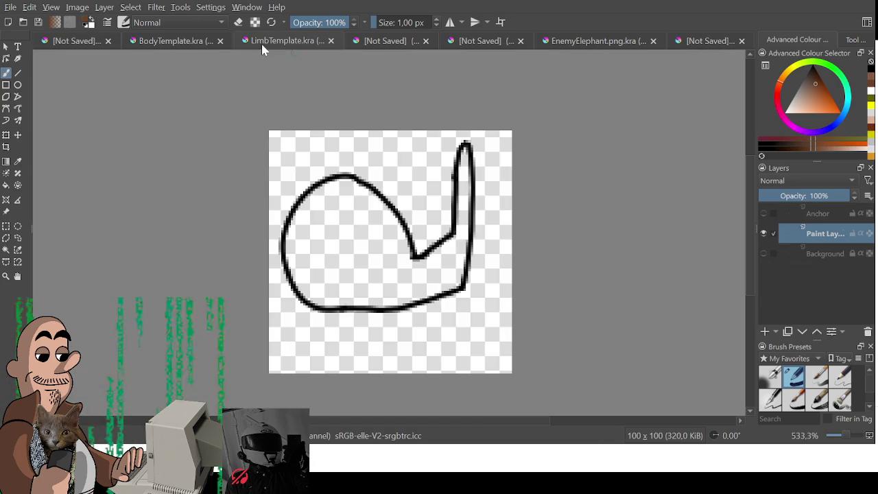
pyautogui.click(767, 332)
pyautogui.moveTo(823, 233); pyautogui.dragTo(822, 260)
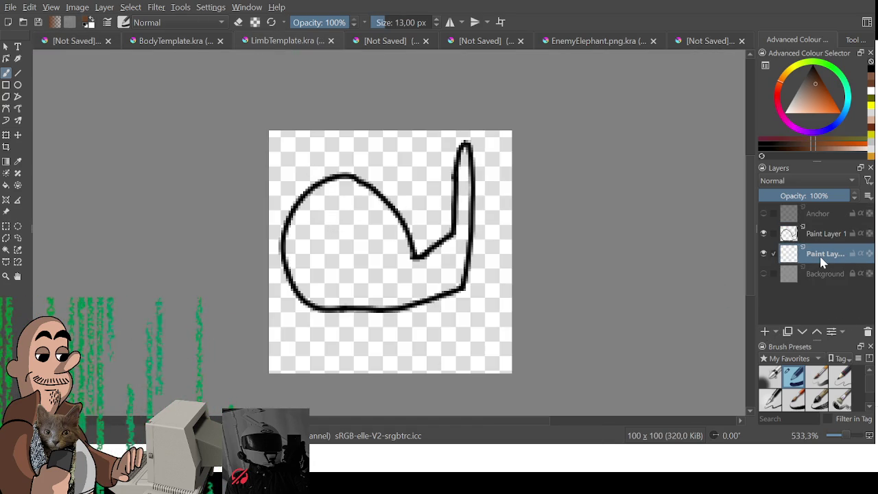
pyautogui.moveTo(350, 192)
pyautogui.mouseDown()
pyautogui.moveTo(322, 200)
pyautogui.moveTo(295, 267)
pyautogui.moveTo(333, 284)
pyautogui.moveTo(323, 284)
pyautogui.moveTo(337, 221)
pyautogui.moveTo(355, 266)
pyautogui.moveTo(348, 196)
pyautogui.moveTo(398, 254)
pyautogui.moveTo(330, 290)
pyautogui.moveTo(447, 274)
pyautogui.moveTo(421, 273)
pyautogui.moveTo(459, 233)
pyautogui.moveTo(464, 147)
pyautogui.moveTo(456, 254)
pyautogui.moveTo(463, 256)
pyautogui.moveTo(448, 240)
pyautogui.mouseUp()
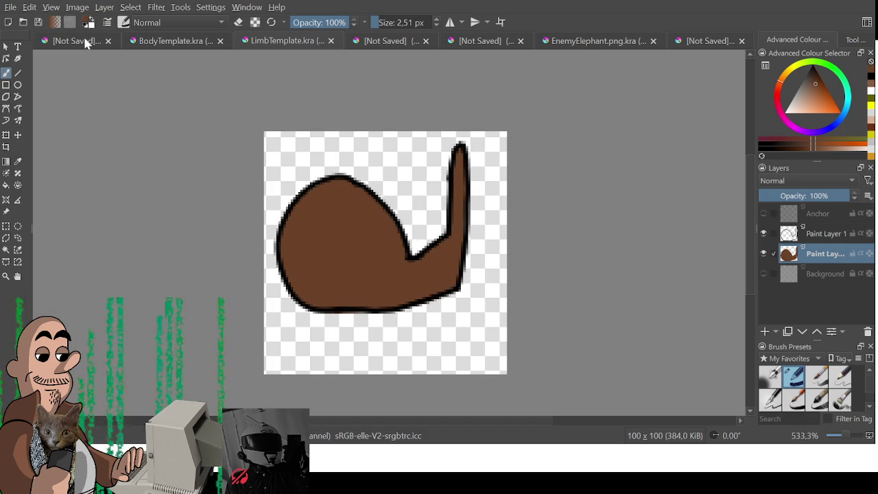
# Step: Export the arm, then merge both paint layers and clear them
pyautogui.press('alt')
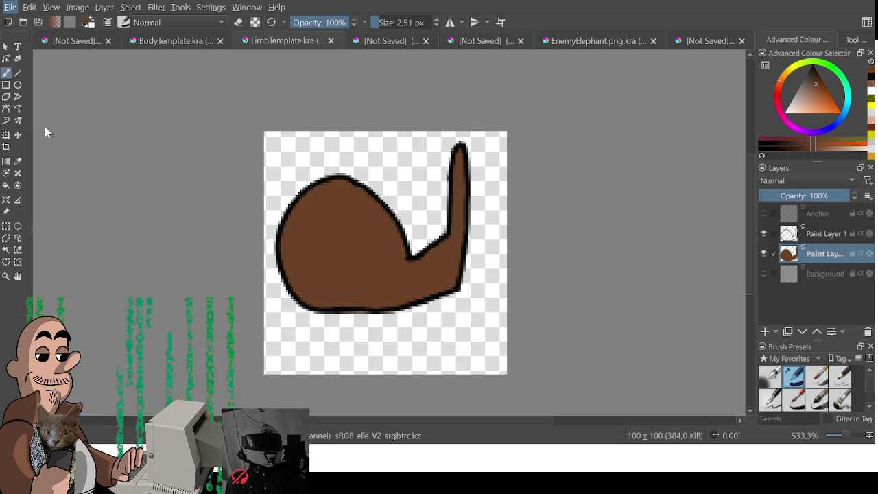
pyautogui.press('alt')
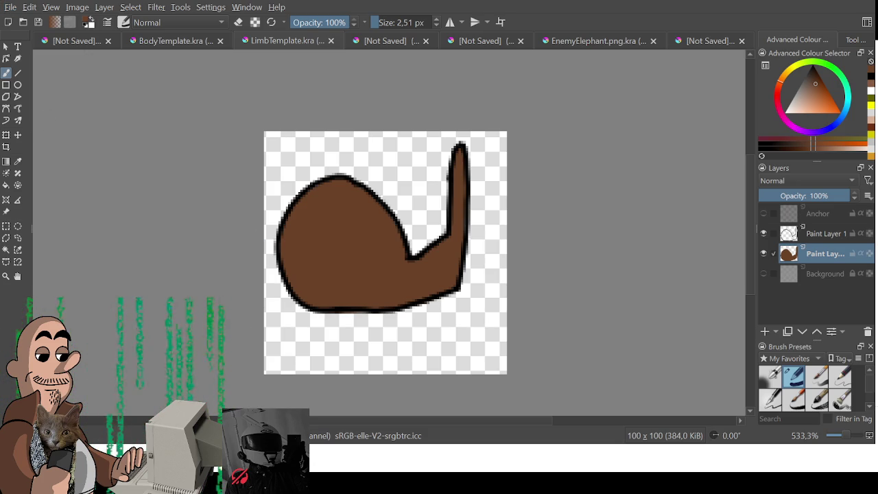
pyautogui.hotkey('ctrl', 's')
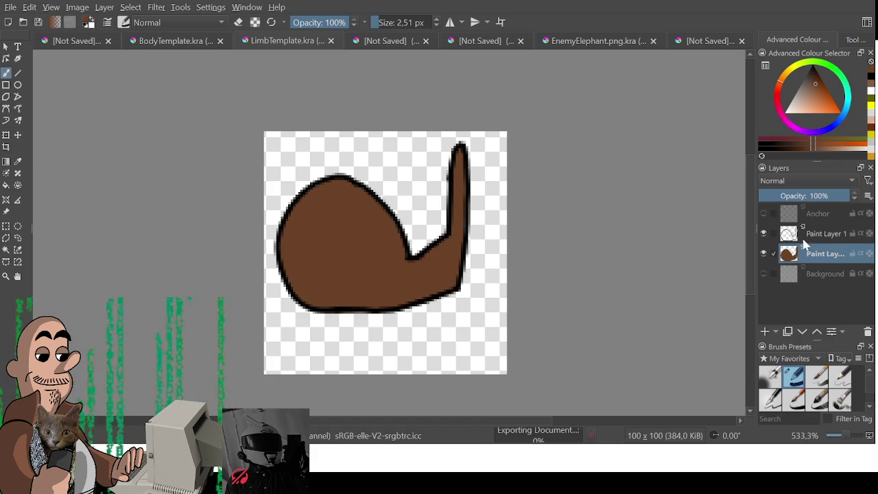
pyautogui.keyDown('ctrl'); pyautogui.click(823, 234); pyautogui.keyUp('ctrl')
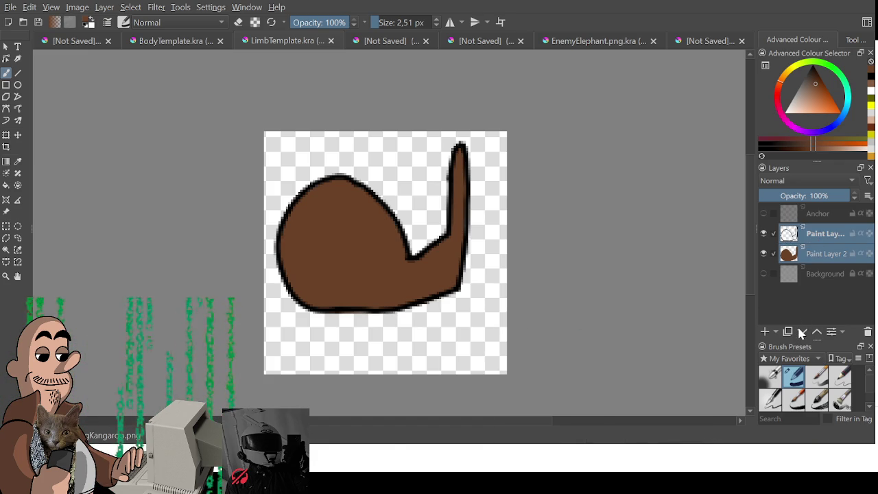
pyautogui.press('Delete')
pyautogui.hotkey('ctrl', 'e')
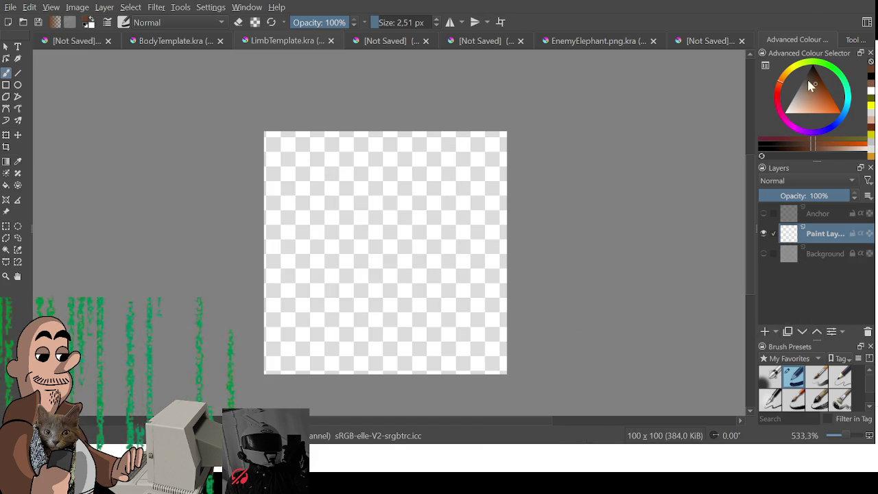
# Step: Draw a small black arch outline on the limb template
pyautogui.press('d')
pyautogui.moveTo(305, 254); pyautogui.dragTo(323, 283)
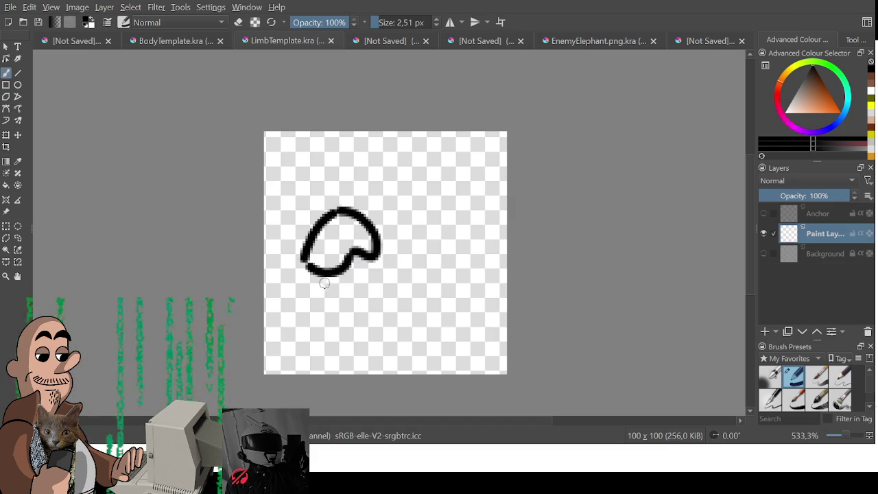
pyautogui.hotkey('ctrl', 'z')
pyautogui.hotkey('ctrl', 'z')
pyautogui.moveTo(361, 252); pyautogui.dragTo(332, 275)
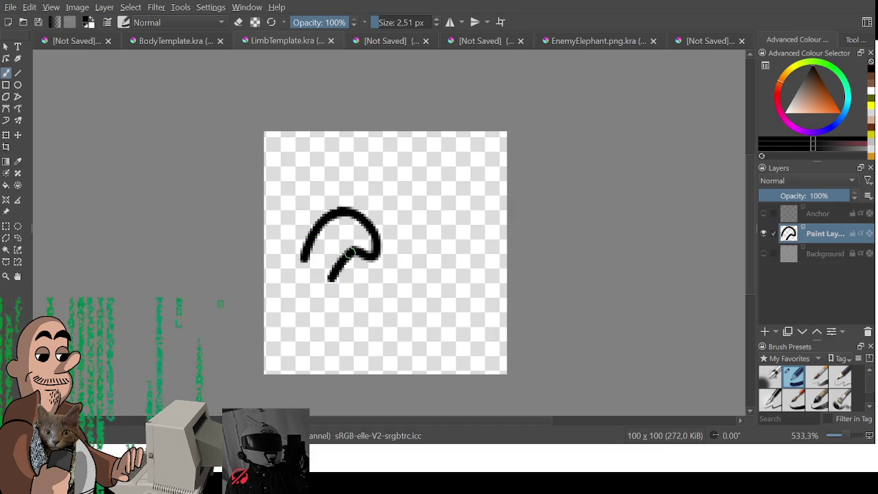
# Step: Add a new paint layer beneath the arch outline layer
pyautogui.click(765, 332)
pyautogui.moveTo(806, 248); pyautogui.dragTo(806, 230)
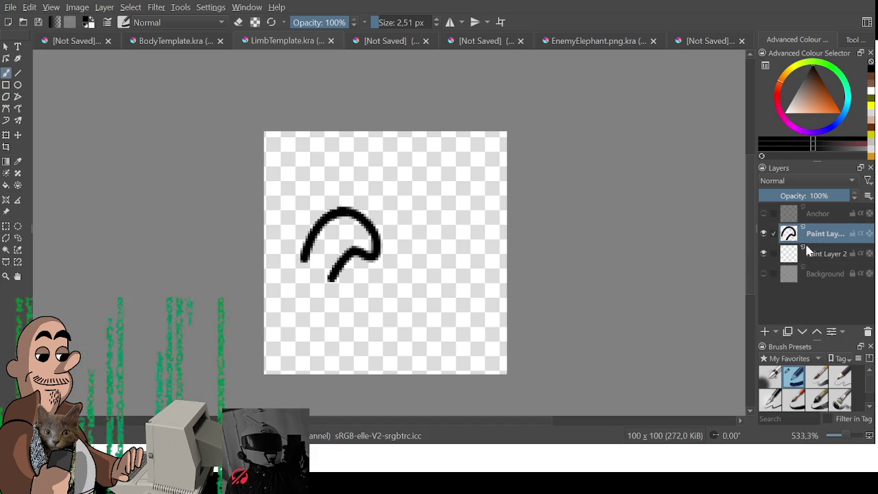
pyautogui.moveTo(479, 169); pyautogui.dragTo(507, 181)
pyautogui.hotkey('ctrl', 'z')
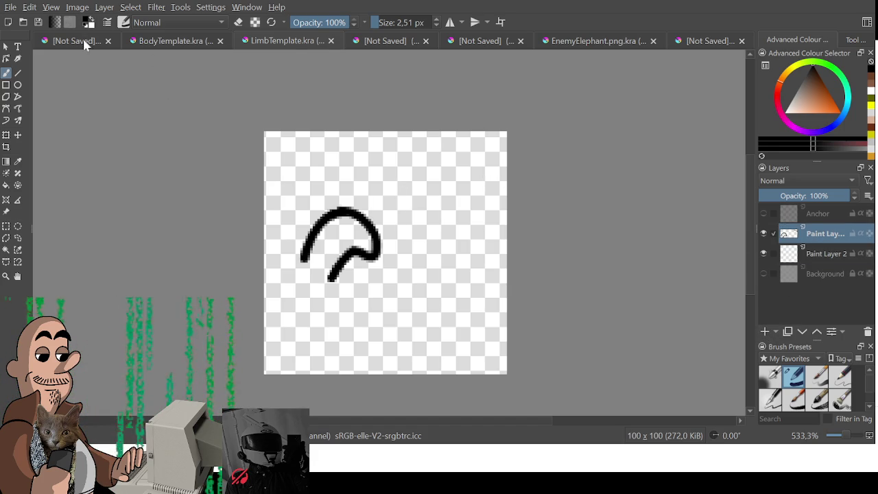
pyautogui.click(77, 41)
pyautogui.click(176, 41)
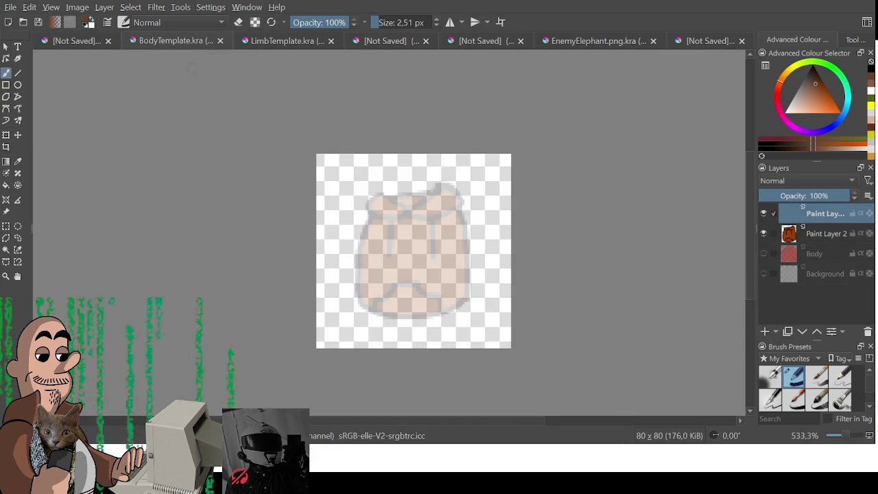
pyautogui.click(286, 40)
# Step: Fill the arch brown on the lower layer and export the piece
pyautogui.moveTo(307, 261)
pyautogui.mouseDown()
pyautogui.moveTo(321, 230)
pyautogui.moveTo(343, 215)
pyautogui.mouseUp()
pyautogui.hotkey('ctrl', 'z')
pyautogui.press('pagedown')
pyautogui.moveTo(310, 259)
pyautogui.mouseDown()
pyautogui.moveTo(321, 232)
pyautogui.moveTo(365, 226)
pyautogui.moveTo(325, 274)
pyautogui.moveTo(312, 240)
pyautogui.moveTo(328, 236)
pyautogui.moveTo(321, 232)
pyautogui.moveTo(336, 244)
pyautogui.moveTo(361, 239)
pyautogui.moveTo(317, 255)
pyautogui.mouseUp()
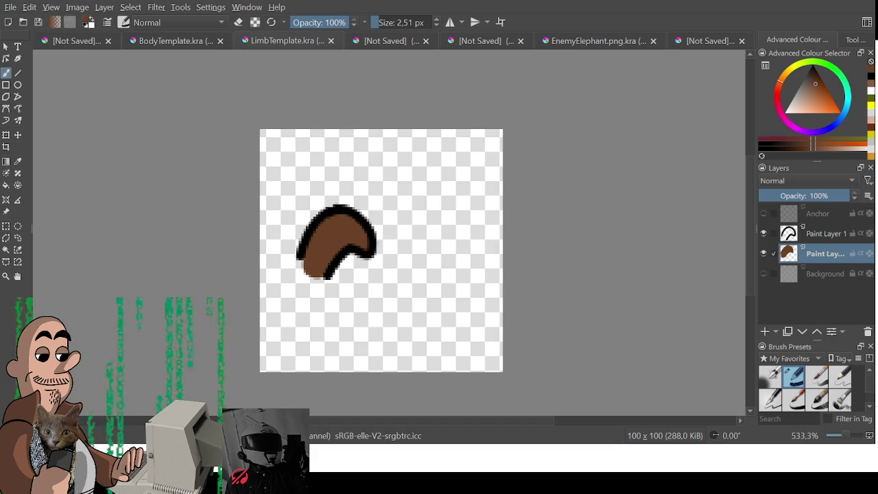
pyautogui.hotkey('ctrl', 's')
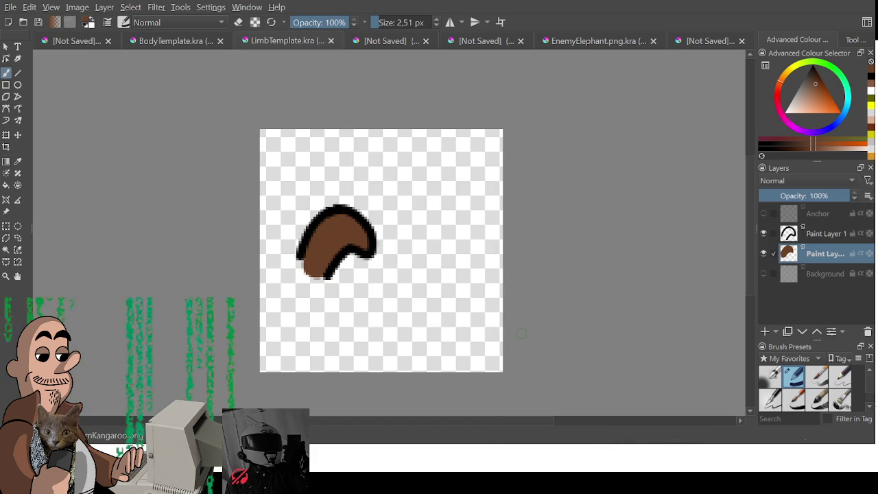
pyautogui.hotkey('ctrl', 'Tab')
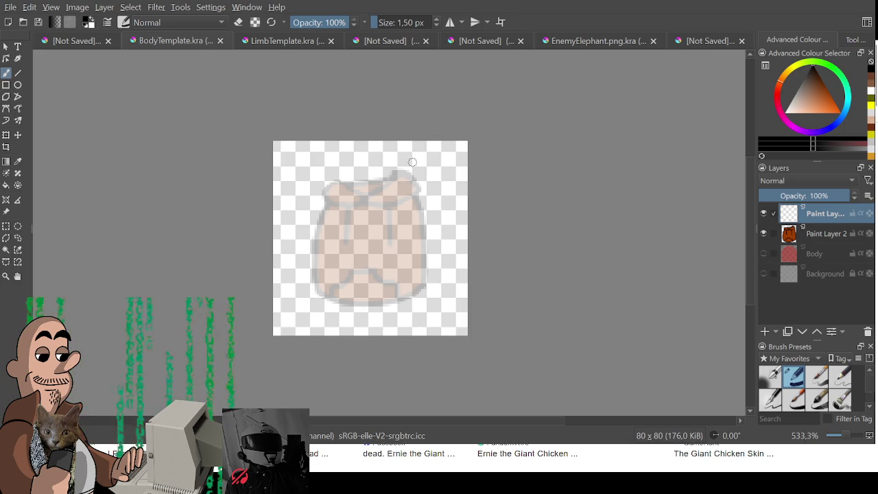
# Step: Brush a black clawed outline with a zig-zag left edge on the body template
pyautogui.moveTo(397, 177)
pyautogui.mouseDown()
pyautogui.moveTo(429, 251)
pyautogui.moveTo(381, 304)
pyautogui.moveTo(320, 275)
pyautogui.mouseUp()
pyautogui.moveTo(335, 203)
pyautogui.mouseDown()
pyautogui.moveTo(280, 206)
pyautogui.moveTo(291, 243)
pyautogui.mouseUp()
pyautogui.hotkey('ctrl', 'z')
pyautogui.hotkey('ctrl', 'z')
pyautogui.moveTo(401, 223)
pyautogui.mouseDown()
pyautogui.moveTo(428, 251)
pyautogui.moveTo(371, 309)
pyautogui.moveTo(284, 261)
pyautogui.mouseUp()
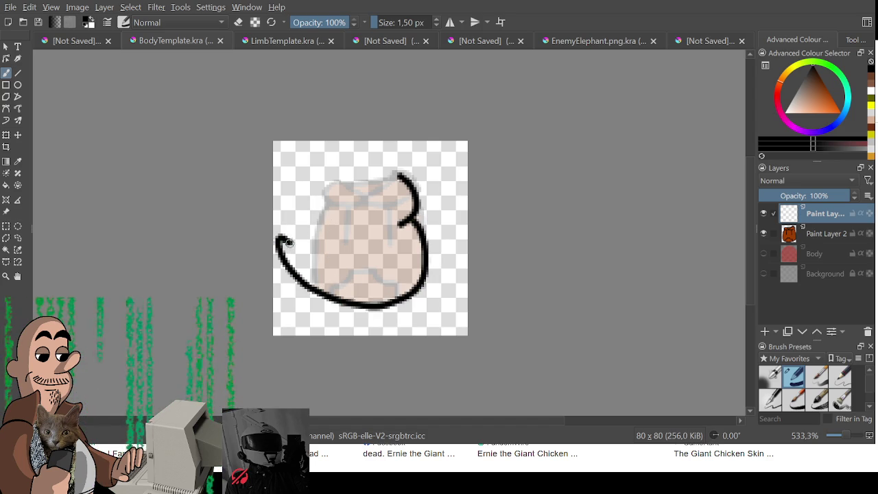
pyautogui.moveTo(291, 215)
pyautogui.mouseDown()
pyautogui.moveTo(299, 202)
pyautogui.moveTo(405, 177)
pyautogui.moveTo(313, 204)
pyautogui.mouseUp()
pyautogui.hotkey('ctrl', 'z')
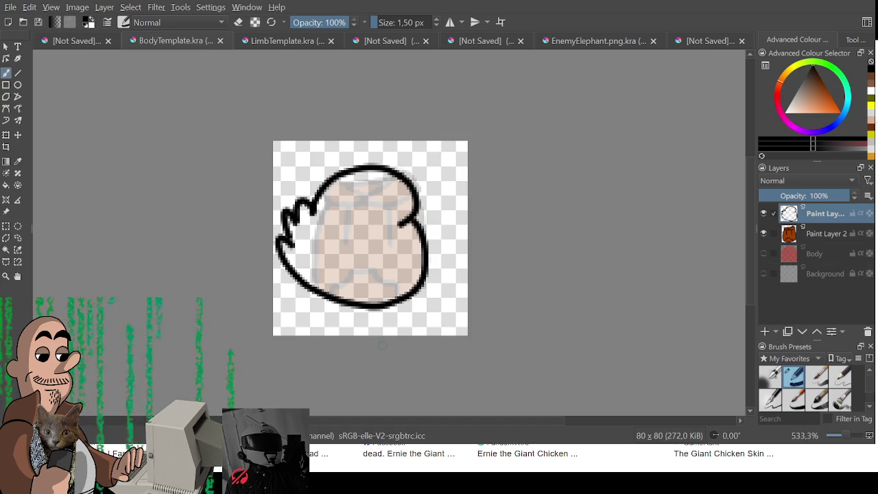
# Step: Fill the clawed shape light grey on a new layer beneath the outline
pyautogui.moveTo(800, 104); pyautogui.dragTo(788, 107)
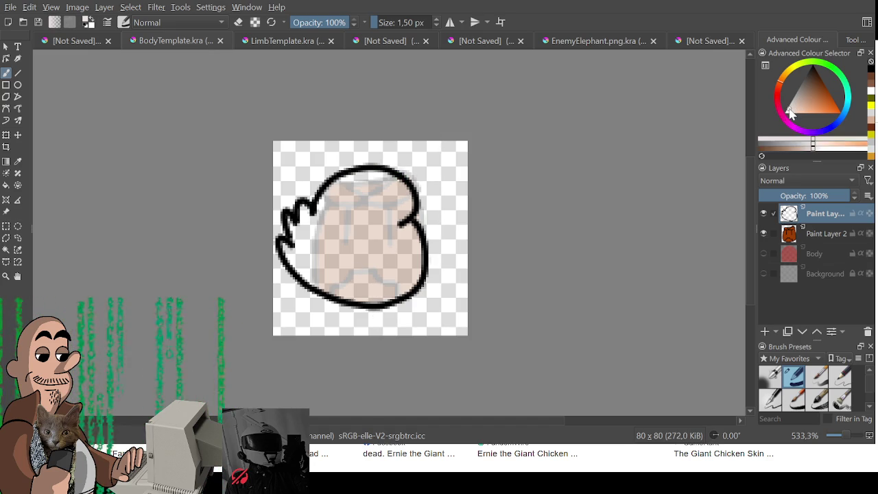
pyautogui.click(764, 331)
pyautogui.hotkey('ctrl', 'pagedown')
pyautogui.moveTo(341, 221); pyautogui.dragTo(363, 191)
pyautogui.hotkey('ctrl', 'z')
pyautogui.moveTo(320, 223)
pyautogui.mouseDown()
pyautogui.moveTo(388, 184)
pyautogui.moveTo(408, 238)
pyautogui.moveTo(403, 278)
pyautogui.moveTo(361, 293)
pyautogui.moveTo(322, 283)
pyautogui.moveTo(296, 255)
pyautogui.moveTo(303, 229)
pyautogui.moveTo(362, 200)
pyautogui.moveTo(384, 268)
pyautogui.moveTo(378, 232)
pyautogui.moveTo(306, 218)
pyautogui.mouseUp()
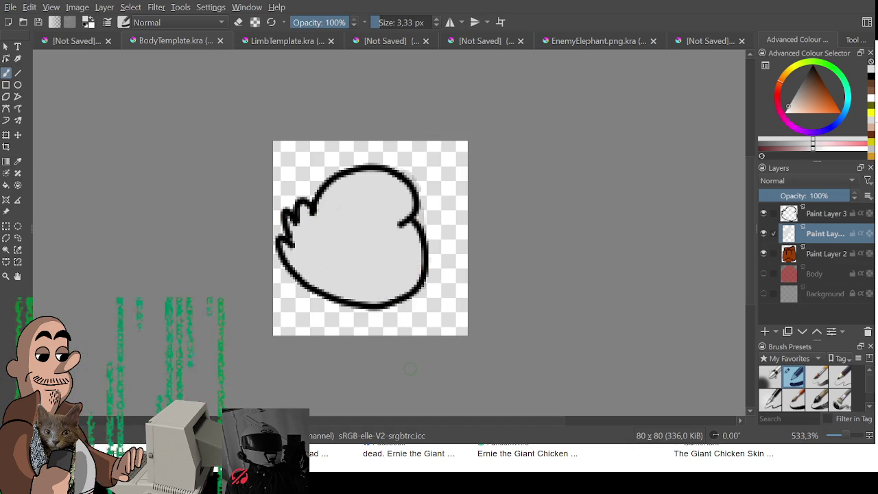
pyautogui.moveTo(405, 374); pyautogui.dragTo(384, 369)
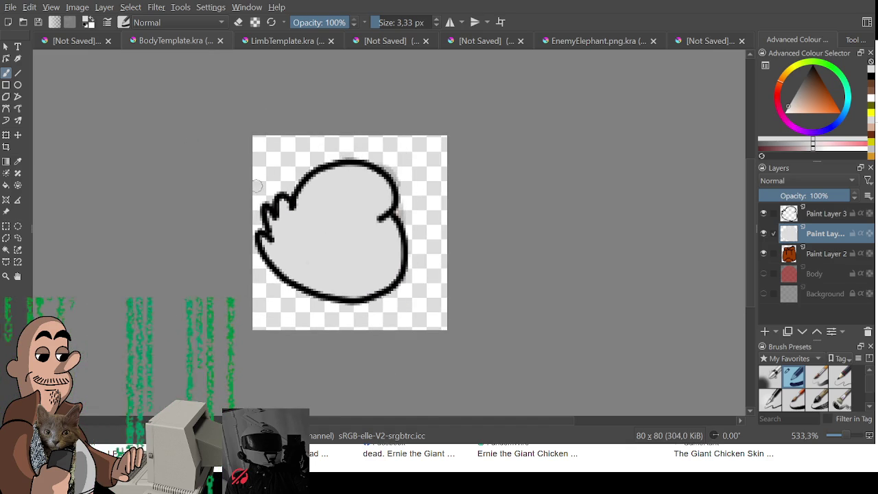
pyautogui.moveTo(205, 152); pyautogui.dragTo(219, 155)
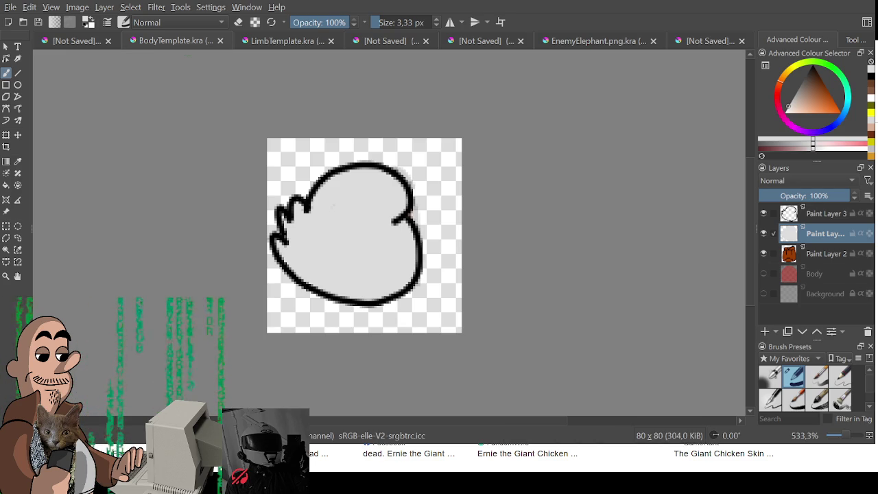
pyautogui.moveTo(365, 363); pyautogui.dragTo(376, 369)
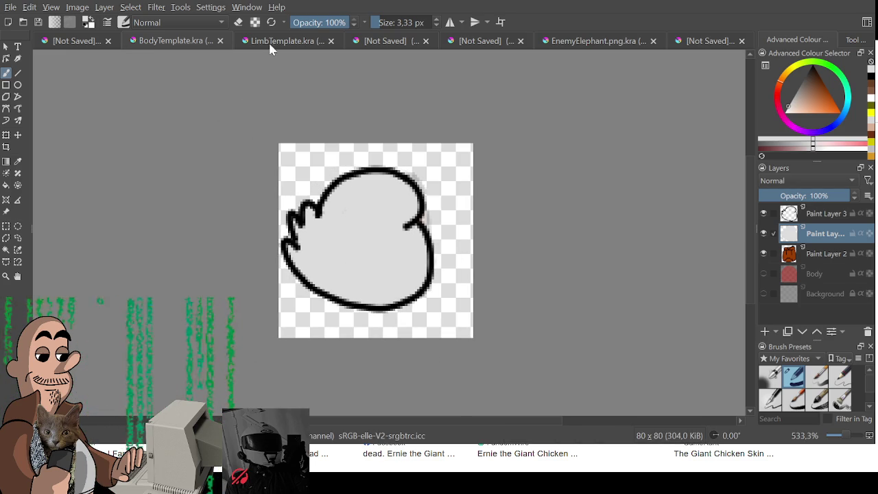
pyautogui.click(171, 41)
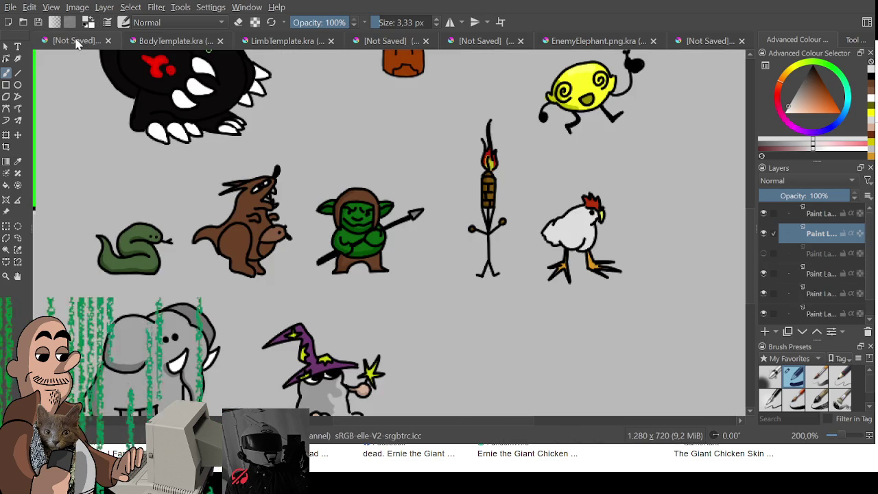
# Step: Pan around the creature sprite sheet to review the drawn sprites
pyautogui.moveTo(282, 225); pyautogui.dragTo(300, 214)
pyautogui.scroll(-3, 300, 214)
pyautogui.scroll(2, 299, 215)
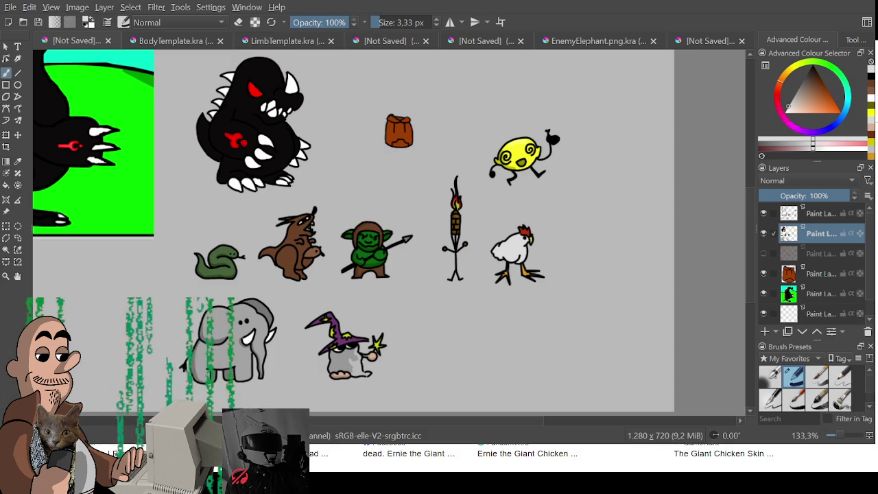
pyautogui.moveTo(439, 249); pyautogui.dragTo(437, 224)
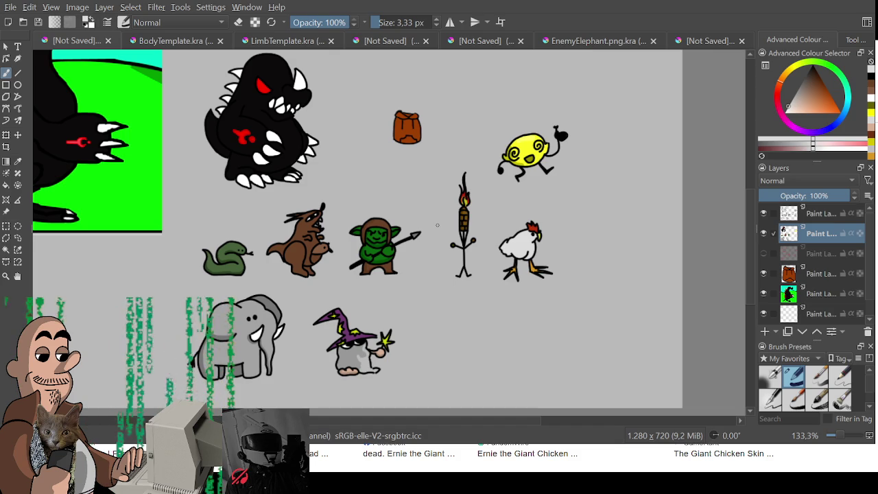
pyautogui.moveTo(503, 268); pyautogui.dragTo(485, 286)
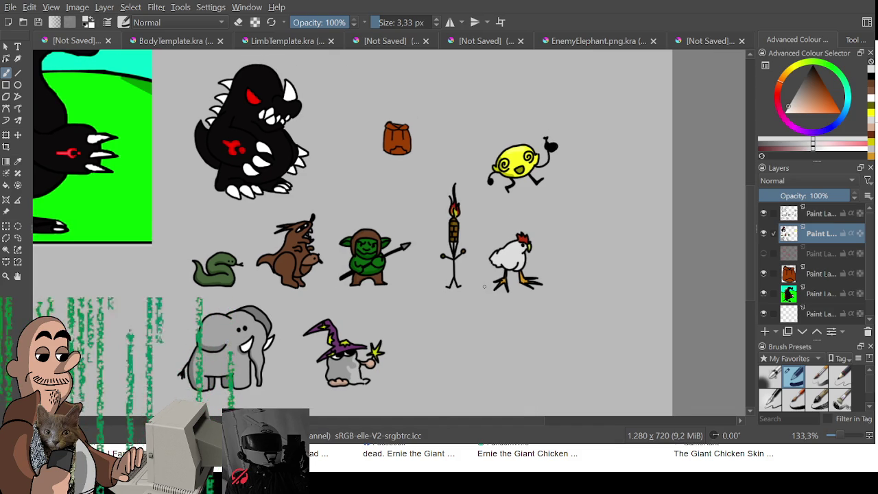
pyautogui.moveTo(384, 307); pyautogui.dragTo(408, 288)
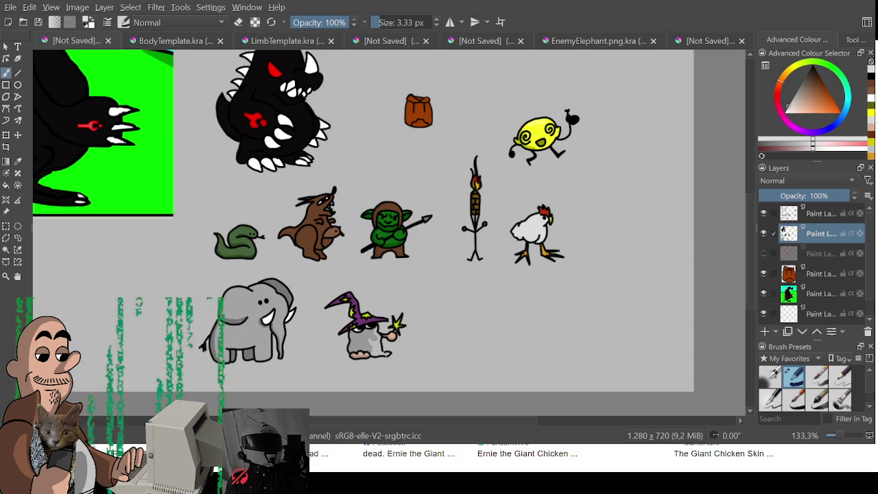
pyautogui.moveTo(262, 155); pyautogui.dragTo(271, 159)
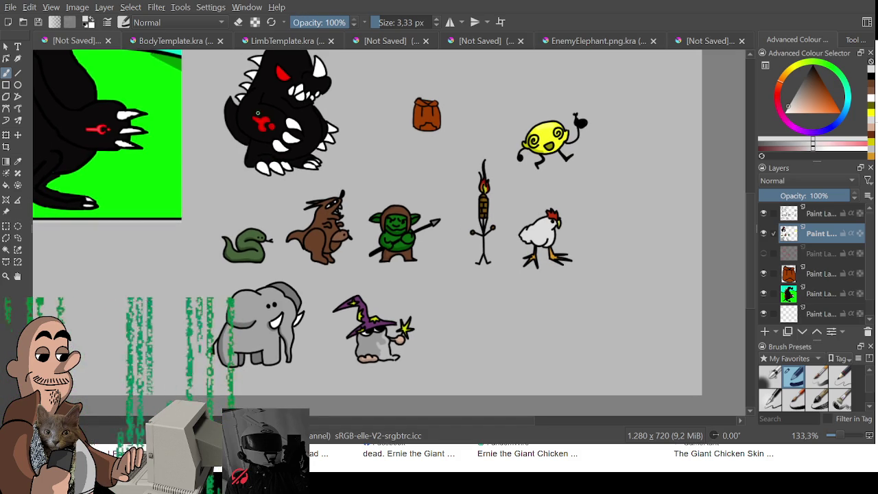
pyautogui.moveTo(307, 232); pyautogui.dragTo(316, 225)
# Step: Clear the grey fill and black outline from the body template canvas
pyautogui.click(171, 40)
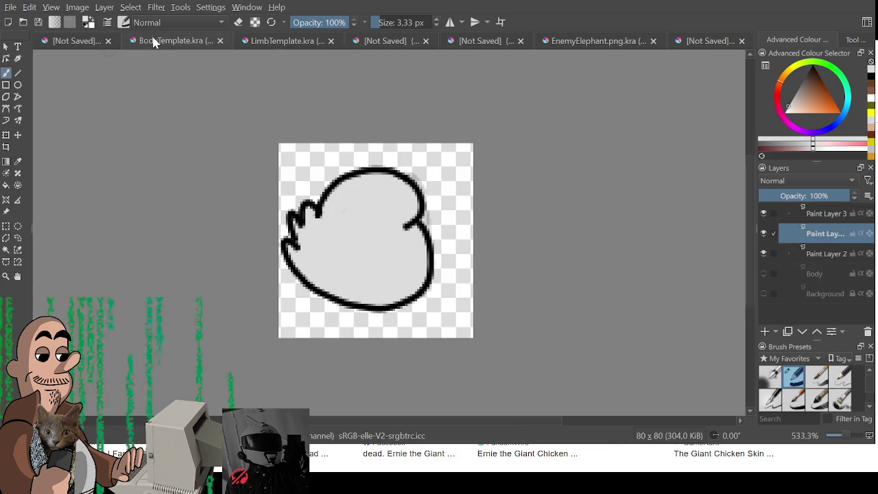
pyautogui.hotkey('ctrl', 'r')
pyautogui.moveTo(261, 144); pyautogui.dragTo(505, 338)
pyautogui.press('Delete')
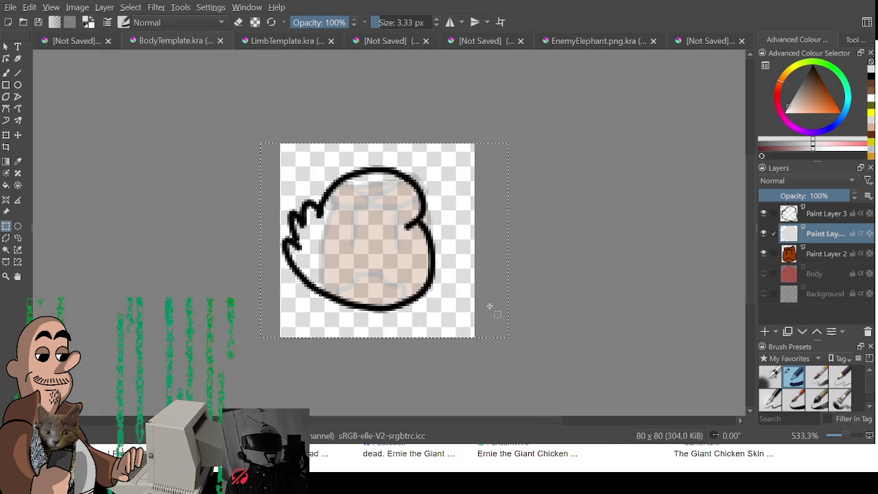
pyautogui.keyDown('ctrl'); pyautogui.click(823, 214); pyautogui.keyUp('ctrl')
pyautogui.press('Delete')
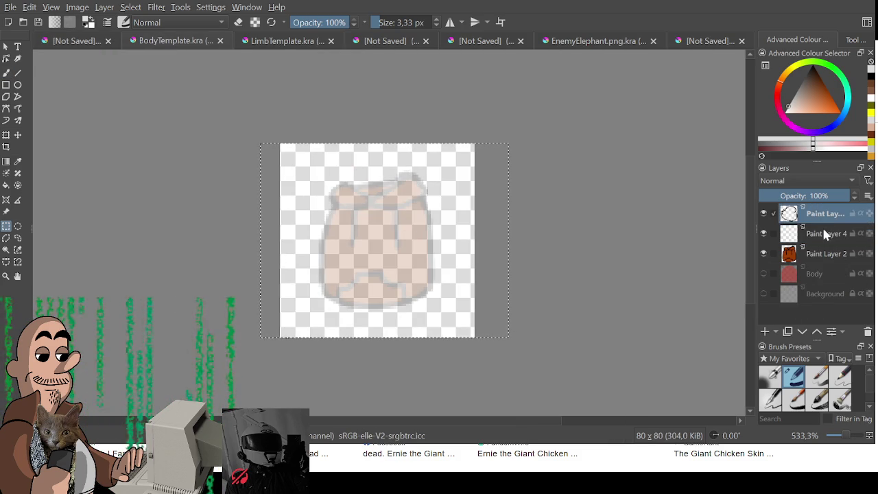
pyautogui.hotkey('ctrl', 'shift', 'a')
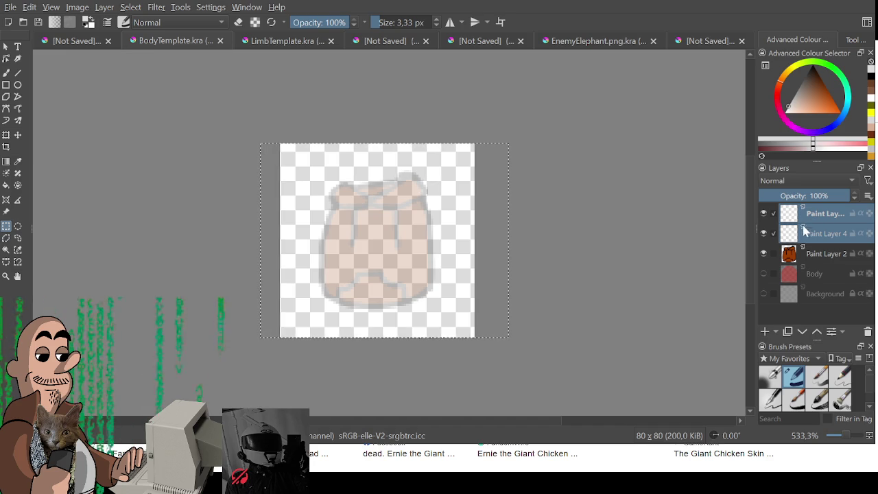
# Step: Merge Paint Layers 3 and 4 and enlarge the canvas to 150x150
pyautogui.click(836, 237)
pyautogui.keyDown('ctrl'); pyautogui.click(823, 215); pyautogui.keyUp('ctrl')
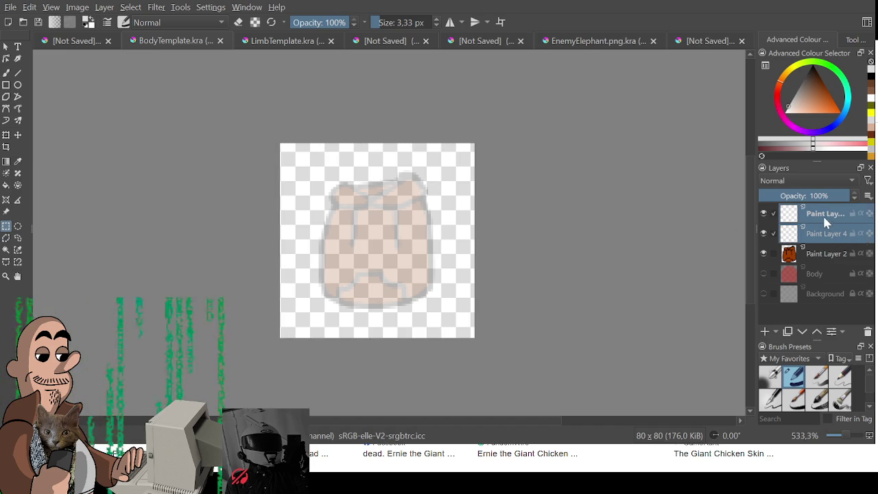
pyautogui.hotkey('ctrl', 'e')
pyautogui.hotkey('ctrl', 'e')
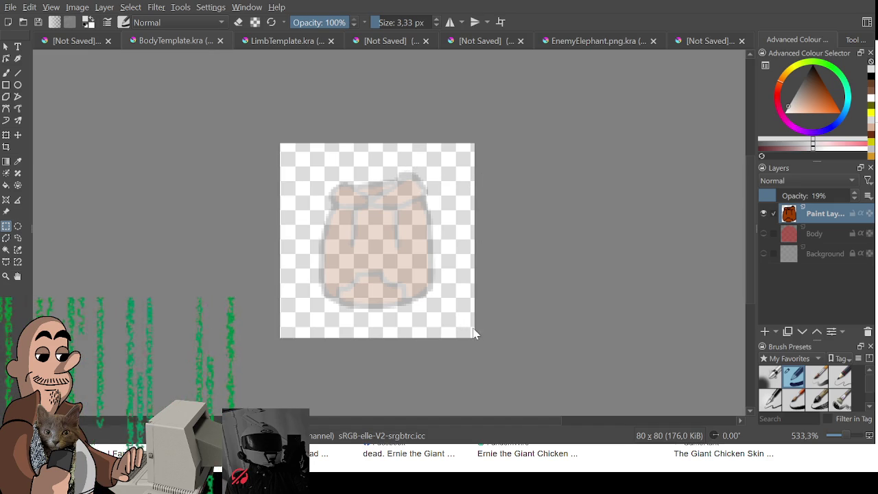
pyautogui.hotkey('ctrl', 'z')
# Step: Add a new empty layer on the body template and pick black paint
pyautogui.press('b')
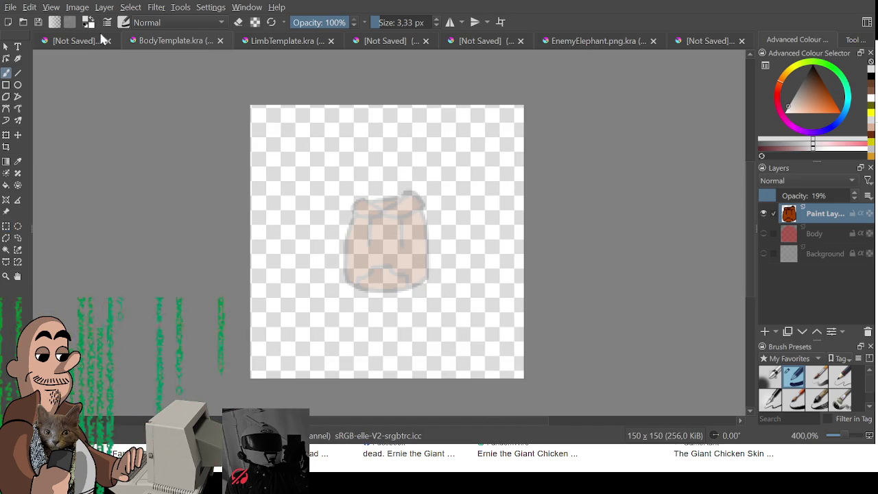
pyautogui.click(72, 43)
pyautogui.click(167, 41)
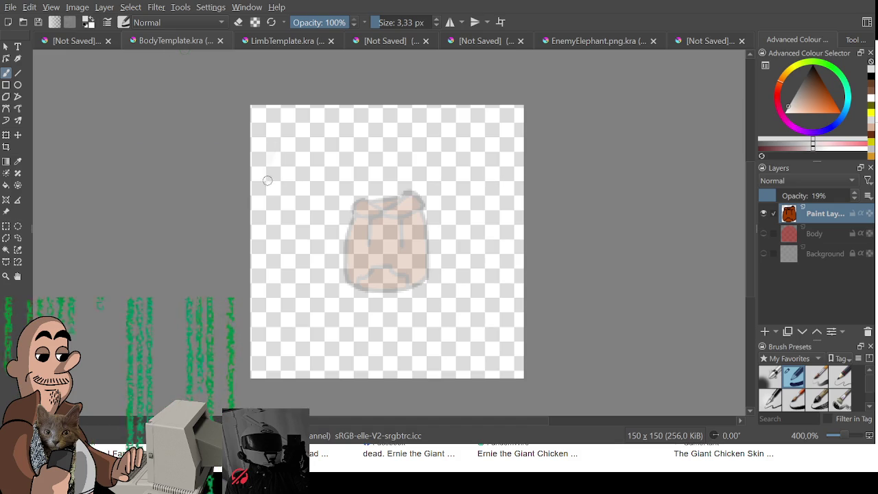
pyautogui.press('e')
pyautogui.scroll(1, 380, 267)
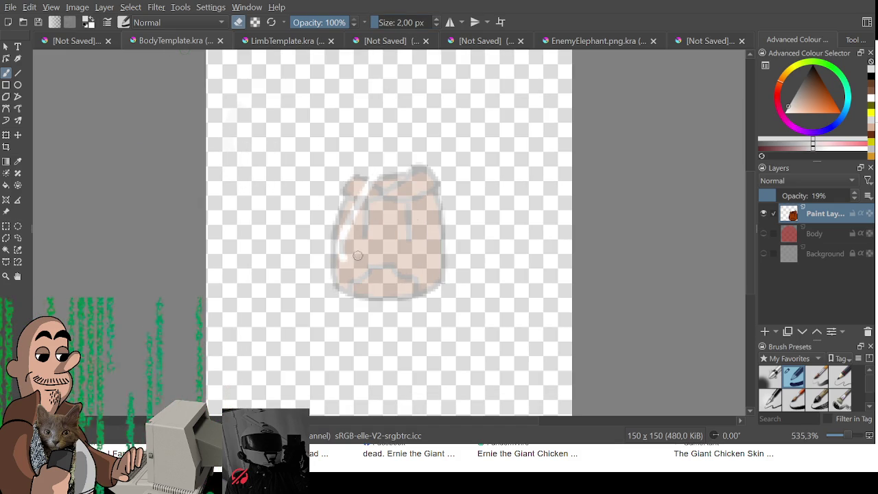
pyautogui.click(765, 332)
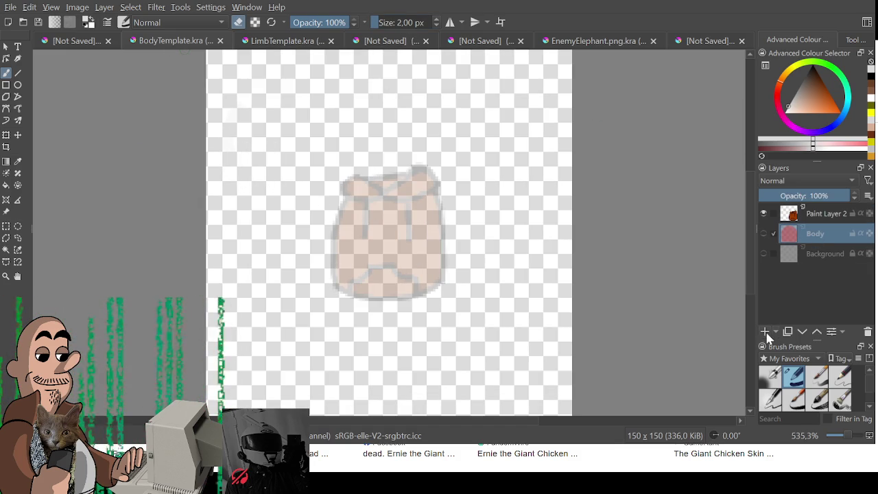
pyautogui.moveTo(814, 237); pyautogui.dragTo(816, 210)
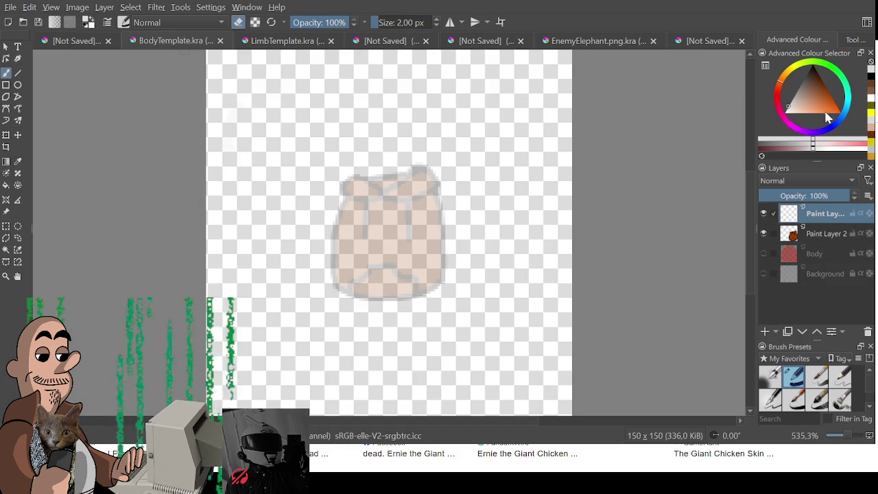
pyautogui.press('d')
pyautogui.press('e')
# Step: Set the brush size to 2 px after a test stroke
pyautogui.moveTo(384, 221); pyautogui.dragTo(475, 88)
pyautogui.hotkey('ctrl', 'z')
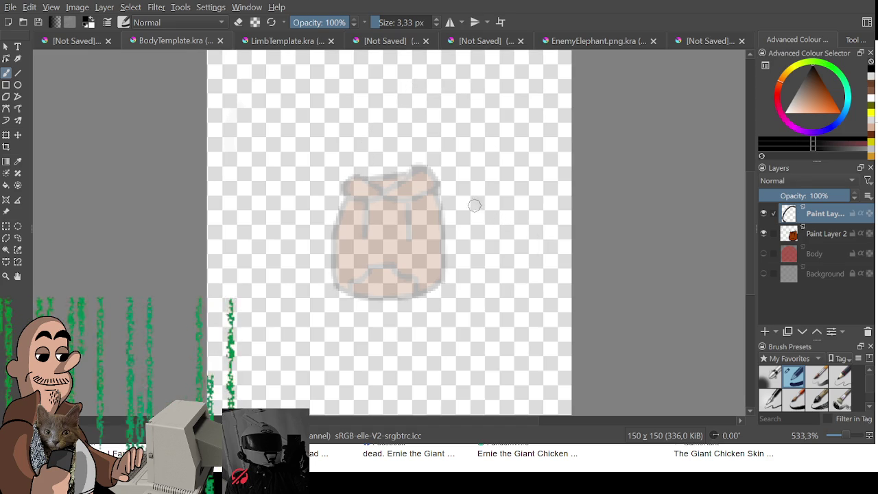
pyautogui.doubleClick(401, 22)
pyautogui.write('2')
pyautogui.press('Return')
pyautogui.scroll(-1, 405, 240)
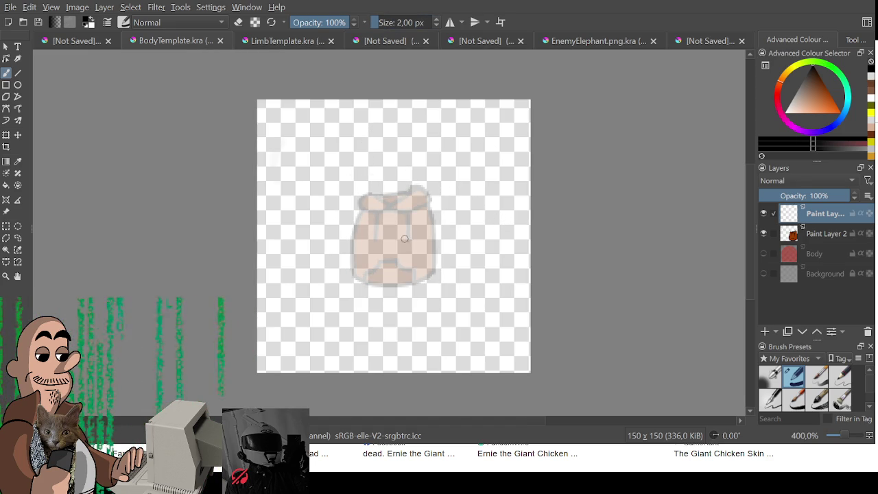
# Step: Try several body outline arcs with the 2 px brush, undoing each
pyautogui.moveTo(366, 161)
pyautogui.mouseDown()
pyautogui.moveTo(453, 306)
pyautogui.moveTo(337, 318)
pyautogui.moveTo(317, 261)
pyautogui.mouseUp()
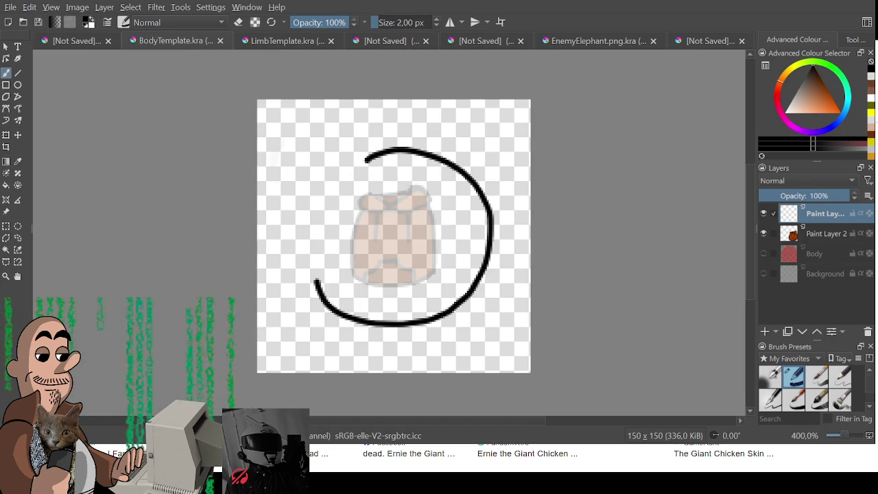
pyautogui.hotkey('ctrl', 'z')
pyautogui.moveTo(277, 134)
pyautogui.mouseDown()
pyautogui.moveTo(291, 178)
pyautogui.moveTo(279, 245)
pyautogui.moveTo(323, 308)
pyautogui.moveTo(365, 317)
pyautogui.mouseUp()
pyautogui.hotkey('ctrl', 'z')
pyautogui.moveTo(278, 142)
pyautogui.mouseDown()
pyautogui.moveTo(294, 217)
pyautogui.moveTo(288, 313)
pyautogui.moveTo(428, 308)
pyautogui.moveTo(470, 234)
pyautogui.mouseUp()
pyautogui.hotkey('ctrl', 'z')
pyautogui.moveTo(304, 218)
pyautogui.mouseDown()
pyautogui.moveTo(386, 300)
pyautogui.moveTo(464, 177)
pyautogui.moveTo(452, 166)
pyautogui.mouseUp()
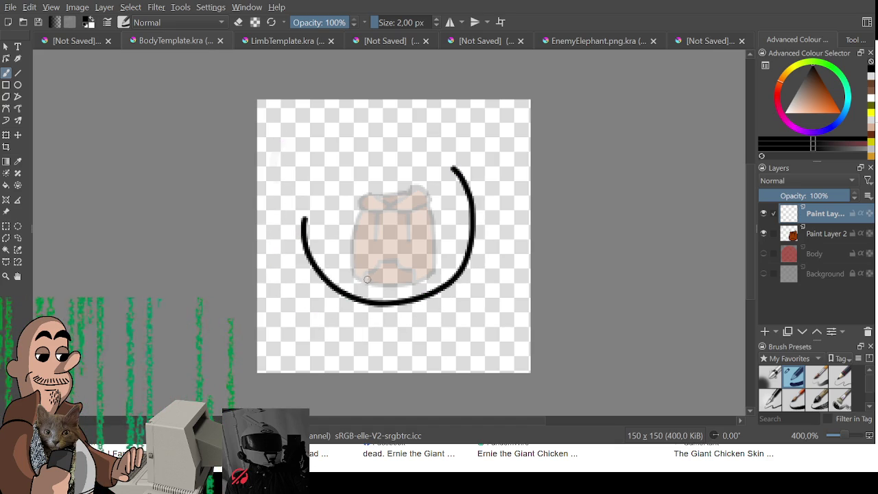
pyautogui.hotkey('ctrl', 'z')
# Step: Retry the lower-left and side outline strokes, undoing most attempts
pyautogui.moveTo(295, 267)
pyautogui.mouseDown()
pyautogui.moveTo(343, 308)
pyautogui.moveTo(456, 289)
pyautogui.mouseUp()
pyautogui.hotkey('ctrl', 'z')
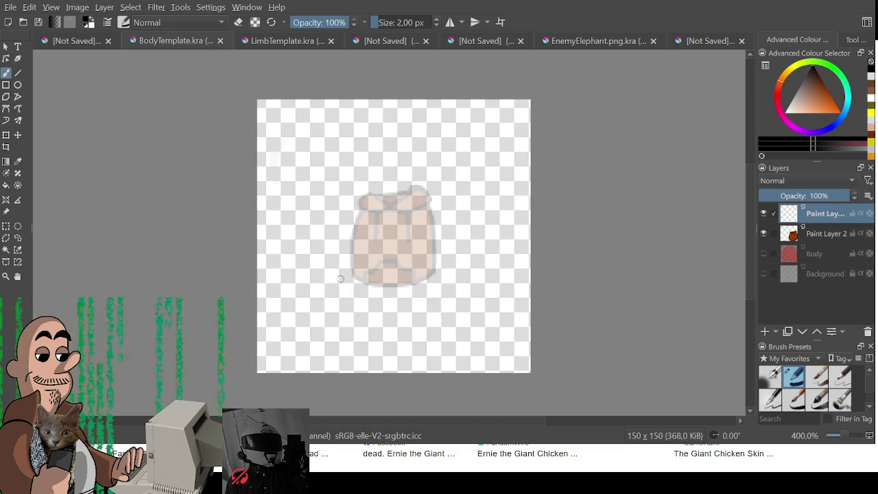
pyautogui.moveTo(304, 274)
pyautogui.mouseDown()
pyautogui.moveTo(373, 325)
pyautogui.moveTo(480, 286)
pyautogui.mouseUp()
pyautogui.hotkey('ctrl', 'z')
pyautogui.moveTo(310, 285)
pyautogui.mouseDown()
pyautogui.moveTo(353, 318)
pyautogui.moveTo(423, 306)
pyautogui.mouseUp()
pyautogui.hotkey('ctrl', 'z')
pyautogui.moveTo(442, 177)
pyautogui.mouseDown()
pyautogui.moveTo(443, 301)
pyautogui.moveTo(326, 298)
pyautogui.mouseUp()
pyautogui.moveTo(277, 136)
pyautogui.mouseDown()
pyautogui.moveTo(298, 168)
pyautogui.moveTo(291, 240)
pyautogui.moveTo(328, 299)
pyautogui.mouseUp()
pyautogui.hotkey('ctrl', 'z')
pyautogui.hotkey('ctrl', 'z')
pyautogui.click(855, 39)
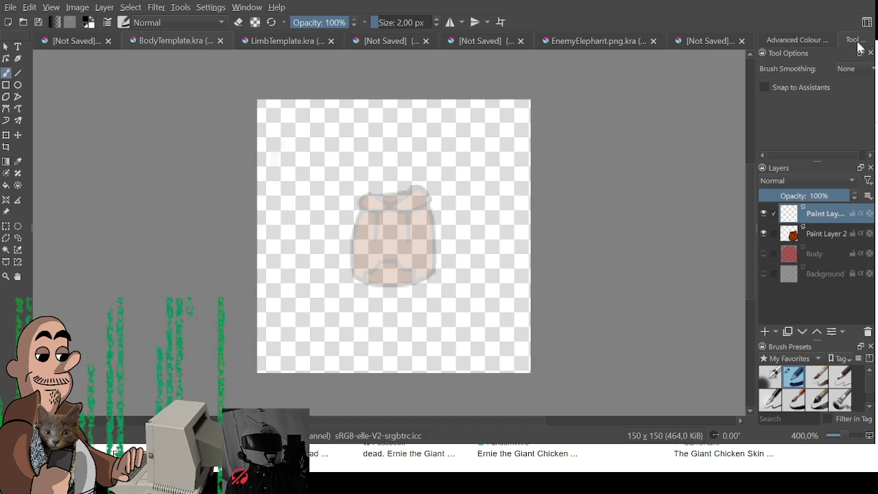
# Step: Draw the round black outline, then erase to thin the upper-left stroke and remove the faint diagonal remnant
pyautogui.moveTo(285, 148)
pyautogui.mouseDown()
pyautogui.moveTo(304, 181)
pyautogui.moveTo(294, 251)
pyautogui.moveTo(339, 313)
pyautogui.moveTo(431, 313)
pyautogui.moveTo(432, 255)
pyautogui.mouseUp()
pyautogui.moveTo(352, 175)
pyautogui.mouseDown()
pyautogui.moveTo(405, 161)
pyautogui.moveTo(462, 246)
pyautogui.moveTo(439, 302)
pyautogui.mouseUp()
pyautogui.press('e')
pyautogui.moveTo(290, 155)
pyautogui.mouseDown()
pyautogui.moveTo(306, 180)
pyautogui.moveTo(308, 169)
pyautogui.moveTo(299, 226)
pyautogui.moveTo(297, 217)
pyautogui.mouseUp()
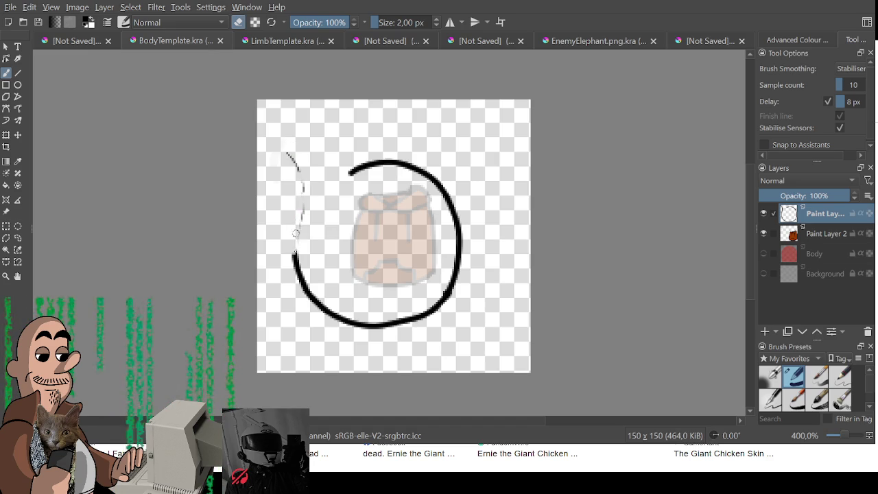
pyautogui.moveTo(291, 140); pyautogui.dragTo(303, 188)
pyautogui.press('e')
# Step: Retry the left-side curve and thicken the outline's lower-left curve
pyautogui.moveTo(287, 127)
pyautogui.mouseDown()
pyautogui.moveTo(279, 218)
pyautogui.moveTo(293, 255)
pyautogui.mouseUp()
pyautogui.hotkey('ctrl', 'z')
pyautogui.moveTo(272, 137)
pyautogui.mouseDown()
pyautogui.moveTo(288, 155)
pyautogui.moveTo(286, 197)
pyautogui.moveTo(293, 177)
pyautogui.moveTo(301, 237)
pyautogui.moveTo(294, 277)
pyautogui.moveTo(312, 296)
pyautogui.mouseUp()
pyautogui.hotkey('ctrl', 'z')
pyautogui.press('e')
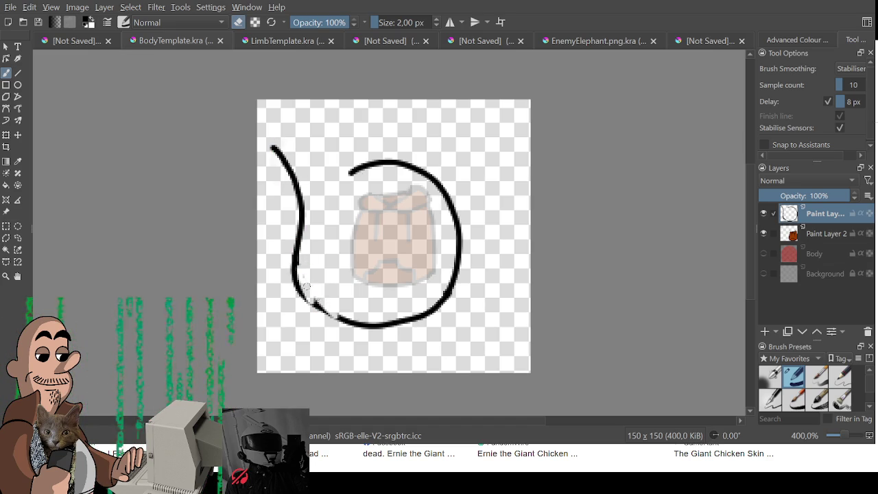
pyautogui.press('e')
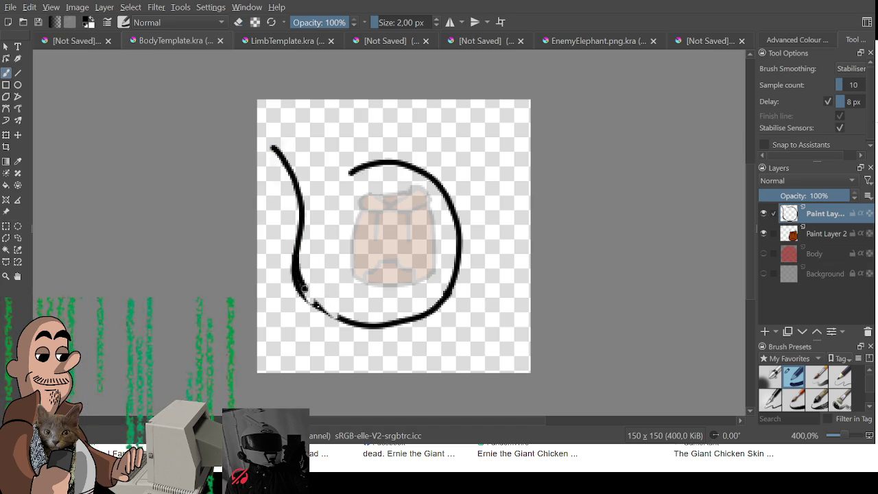
pyautogui.moveTo(294, 273)
pyautogui.mouseDown()
pyautogui.moveTo(317, 310)
pyautogui.moveTo(341, 321)
pyautogui.mouseUp()
pyautogui.hotkey('ctrl', 'z')
pyautogui.moveTo(293, 253)
pyautogui.mouseDown()
pyautogui.moveTo(302, 288)
pyautogui.moveTo(341, 317)
pyautogui.mouseUp()
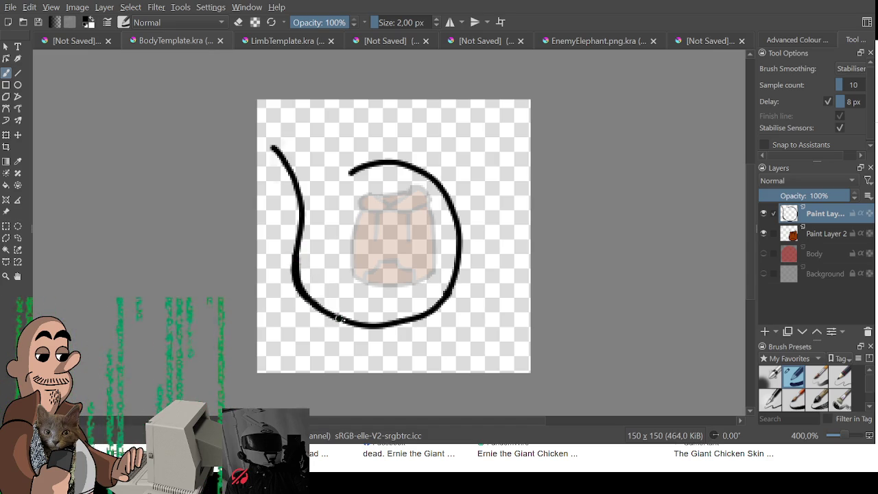
# Step: Extend the top-left arc into a pointed tip, then return to the creature sprite sheet
pyautogui.moveTo(315, 215); pyautogui.dragTo(356, 169)
pyautogui.moveTo(273, 147)
pyautogui.mouseDown()
pyautogui.moveTo(302, 157)
pyautogui.moveTo(325, 193)
pyautogui.mouseUp()
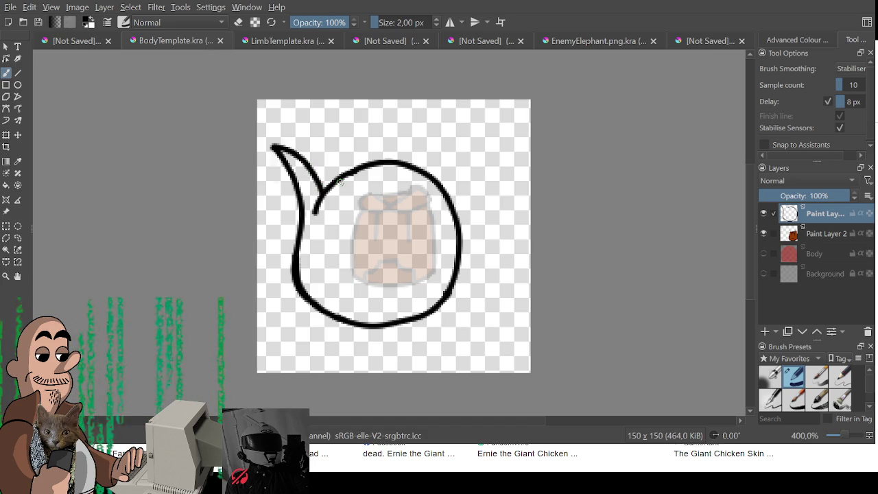
pyautogui.moveTo(309, 266)
pyautogui.mouseDown()
pyautogui.moveTo(315, 214)
pyautogui.moveTo(305, 272)
pyautogui.mouseUp()
pyautogui.hotkey('ctrl', 'z')
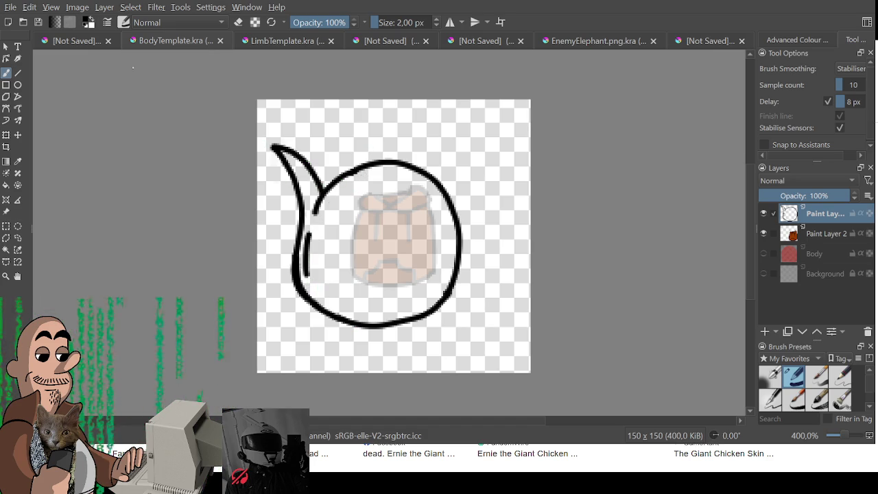
pyautogui.click(75, 42)
pyautogui.click(157, 42)
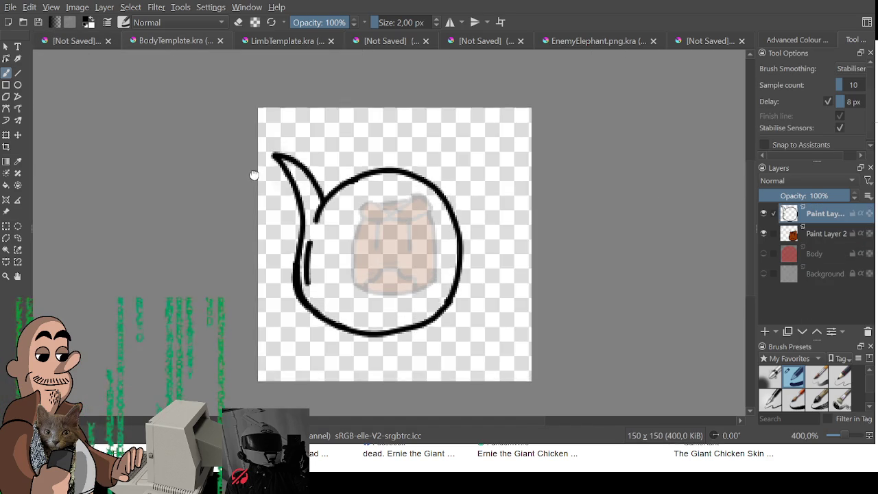
pyautogui.click(69, 41)
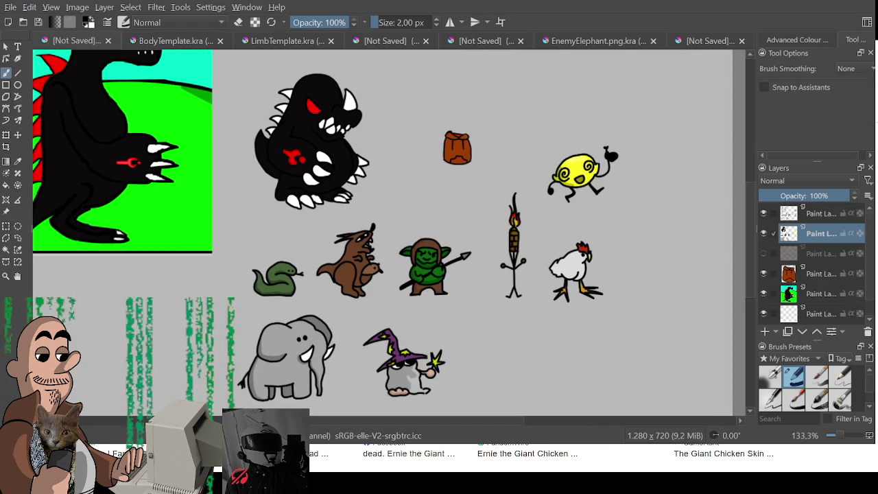
# Step: Paint the monster's four back spikes red on the creature sprite sheet
pyautogui.rightClick(338, 152)
pyautogui.click(521, 126)
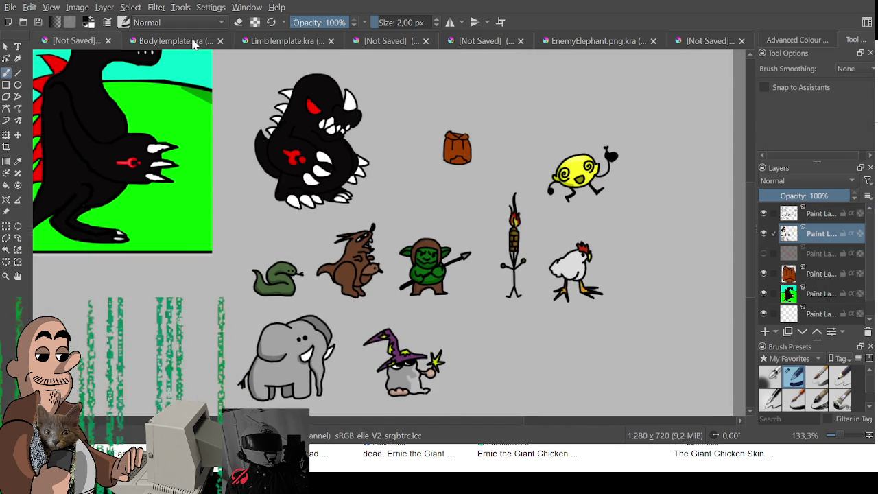
pyautogui.scroll(2, 322, 125)
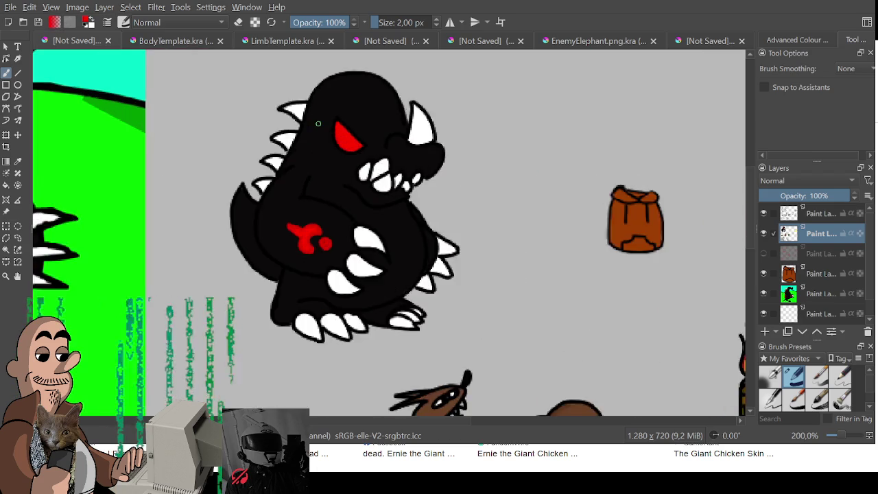
pyautogui.hotkey('ctrl', 'z')
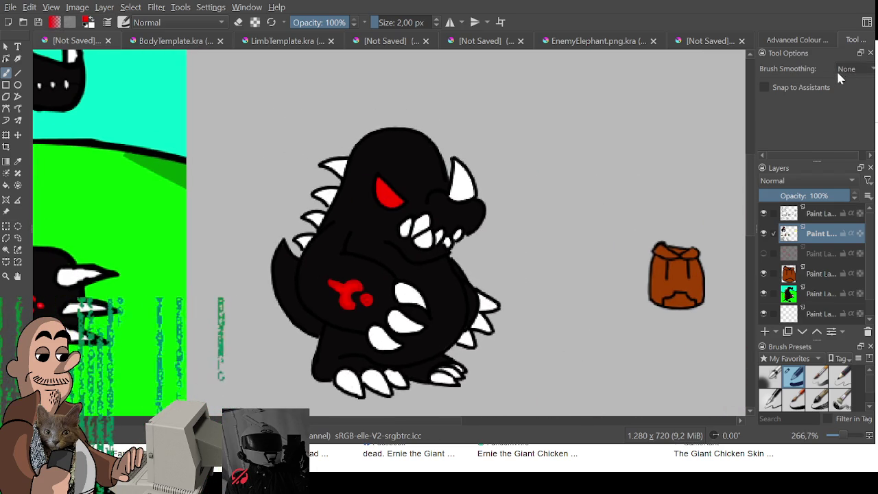
pyautogui.moveTo(334, 167); pyautogui.dragTo(347, 162)
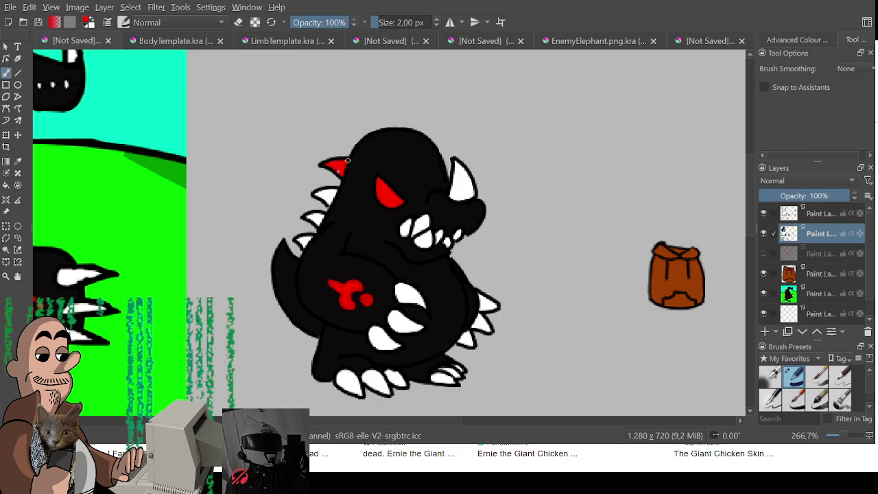
pyautogui.moveTo(314, 194); pyautogui.dragTo(328, 202)
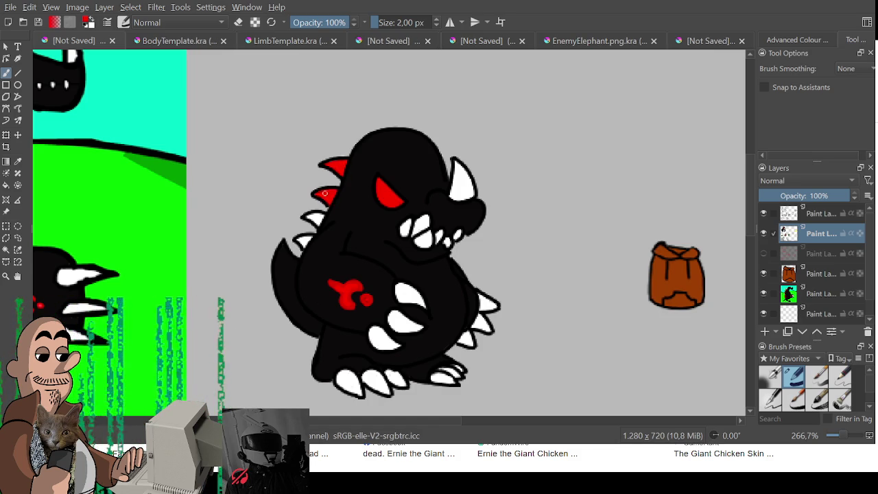
pyautogui.moveTo(306, 217)
pyautogui.mouseDown()
pyautogui.moveTo(326, 217)
pyautogui.moveTo(316, 215)
pyautogui.mouseUp()
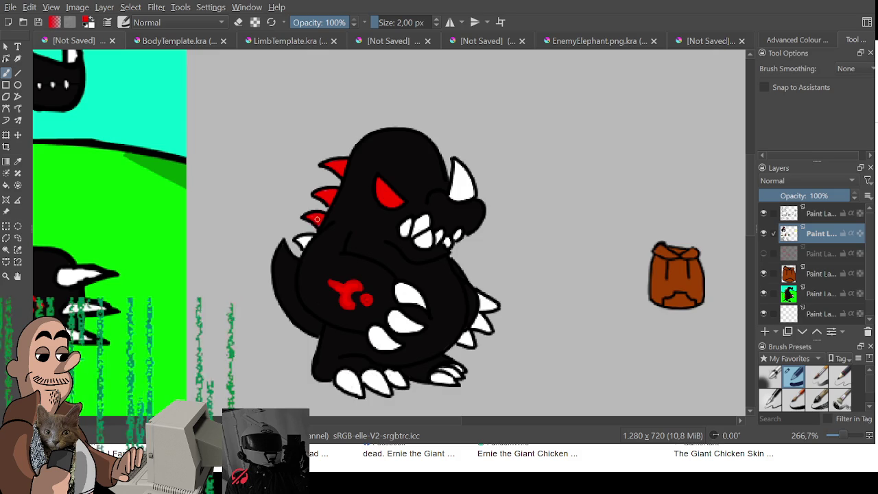
pyautogui.moveTo(311, 233); pyautogui.dragTo(302, 236)
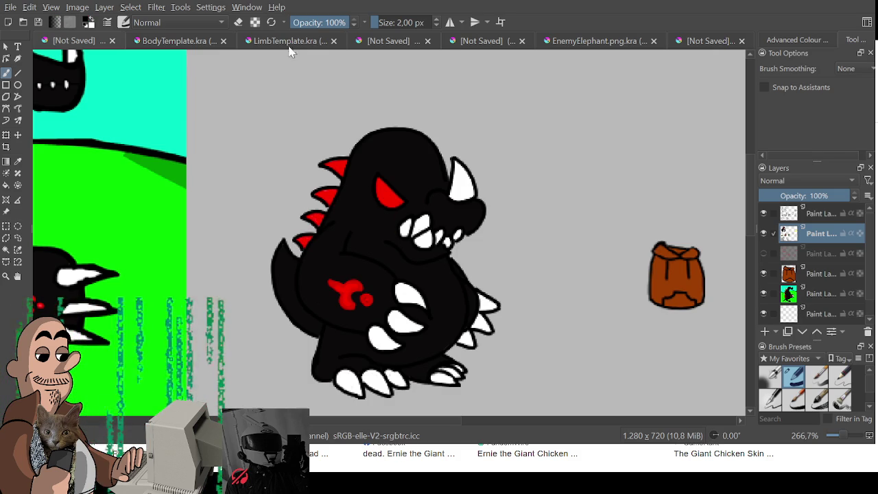
# Step: On the body template, redraw the curve from the circle into the tail and add a hooked spike
pyautogui.click(175, 40)
pyautogui.press('e')
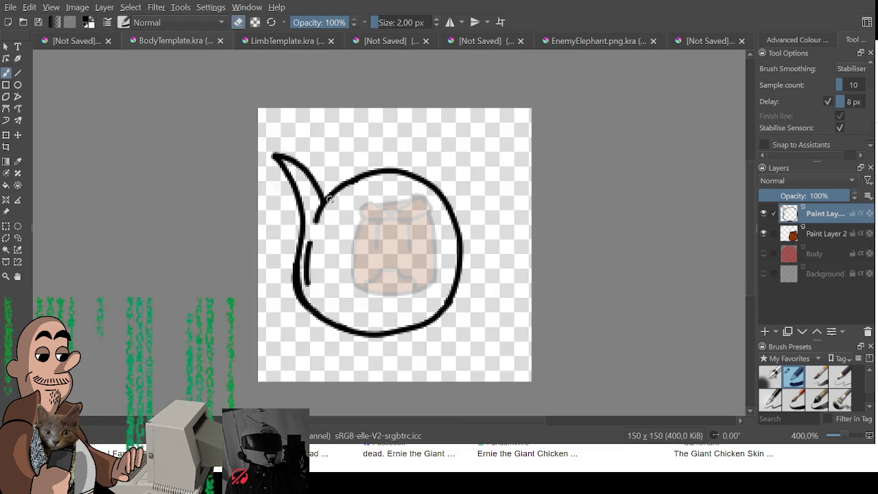
pyautogui.moveTo(352, 180)
pyautogui.mouseDown()
pyautogui.moveTo(319, 221)
pyautogui.moveTo(310, 278)
pyautogui.mouseUp()
pyautogui.press('e')
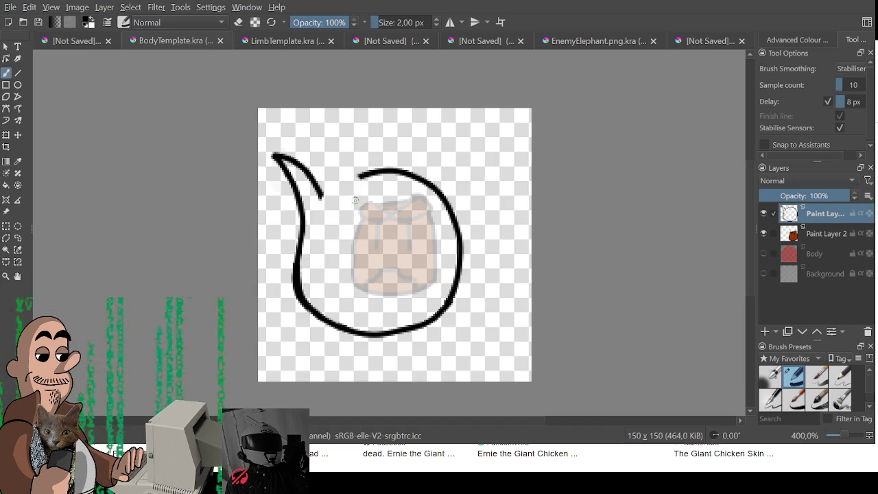
pyautogui.moveTo(360, 176)
pyautogui.mouseDown()
pyautogui.moveTo(333, 203)
pyautogui.moveTo(318, 267)
pyautogui.mouseUp()
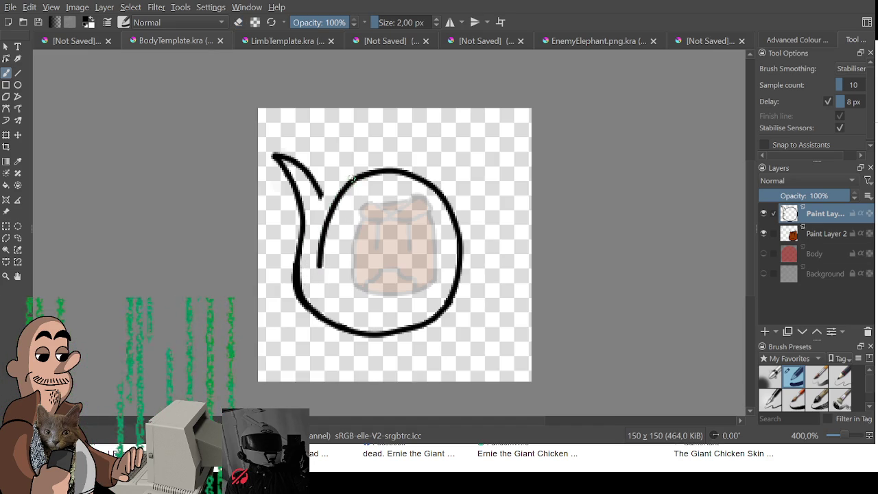
pyautogui.moveTo(333, 175)
pyautogui.mouseDown()
pyautogui.moveTo(323, 236)
pyautogui.moveTo(305, 248)
pyautogui.moveTo(314, 269)
pyautogui.mouseUp()
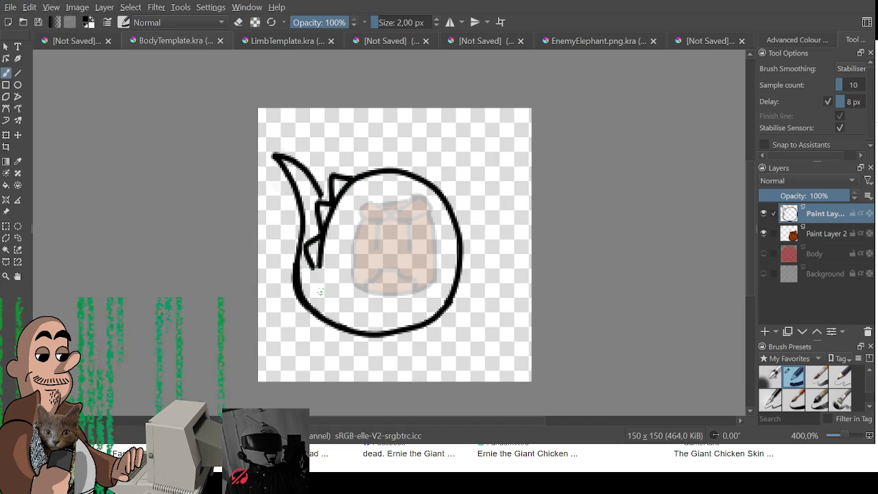
pyautogui.hotkey('ctrl', 'z')
# Step: Enlarge the brush and fill the round body solid black
pyautogui.hotkey('ctrl', 'z')
pyautogui.moveTo(367, 175); pyautogui.dragTo(333, 186)
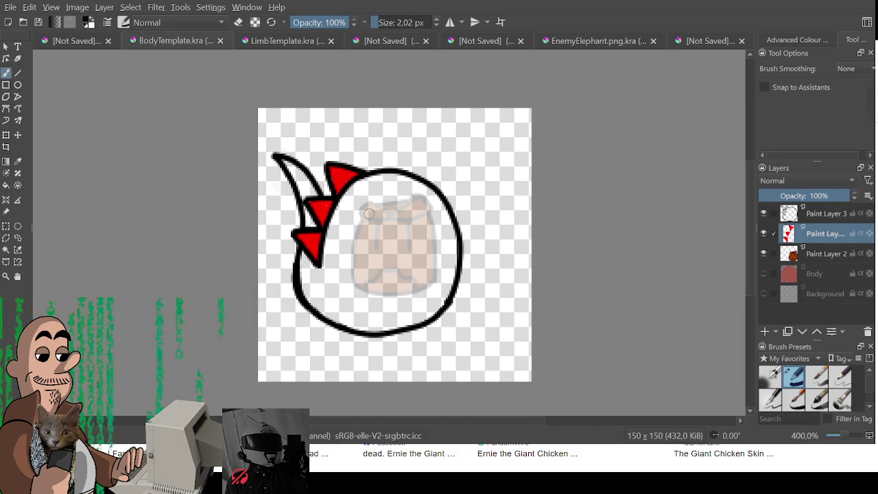
pyautogui.press(']')
pyautogui.press(']')
pyautogui.press(']')
pyautogui.moveTo(336, 260)
pyautogui.mouseDown()
pyautogui.moveTo(364, 186)
pyautogui.moveTo(334, 249)
pyautogui.moveTo(362, 197)
pyautogui.moveTo(363, 221)
pyautogui.mouseUp()
pyautogui.hotkey('ctrl', 'z')
pyautogui.moveTo(359, 190)
pyautogui.mouseDown()
pyautogui.moveTo(410, 187)
pyautogui.moveTo(444, 243)
pyautogui.moveTo(443, 281)
pyautogui.mouseUp()
pyautogui.moveTo(384, 196)
pyautogui.mouseDown()
pyautogui.moveTo(363, 282)
pyautogui.moveTo(433, 237)
pyautogui.moveTo(414, 294)
pyautogui.mouseUp()
pyautogui.moveTo(334, 260)
pyautogui.mouseDown()
pyautogui.moveTo(327, 272)
pyautogui.moveTo(345, 308)
pyautogui.moveTo(432, 304)
pyautogui.moveTo(364, 319)
pyautogui.moveTo(333, 310)
pyautogui.moveTo(367, 294)
pyautogui.moveTo(402, 298)
pyautogui.mouseUp()
# Step: Fill the tail and lower-left sliver black, then export the drawing as PNG
pyautogui.keyDown('ctrl'); pyautogui.click(325, 209); pyautogui.keyUp('ctrl')
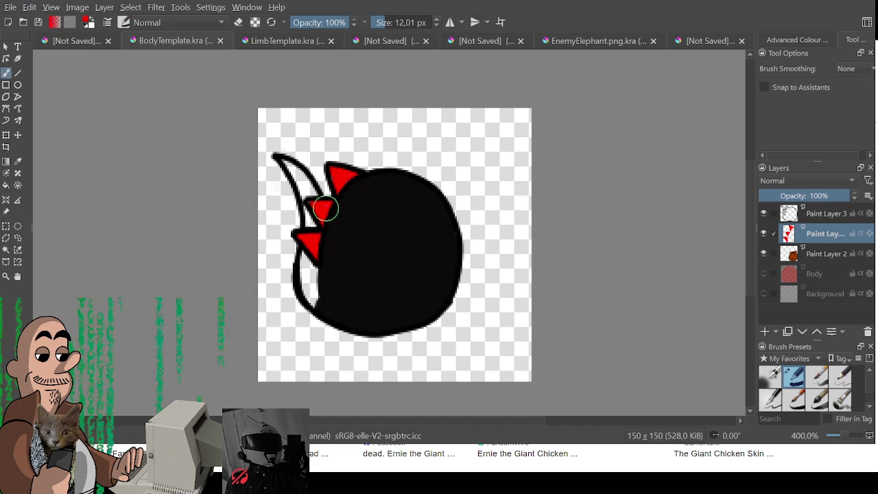
pyautogui.moveTo(325, 209); pyautogui.dragTo(326, 206)
pyautogui.keyDown('ctrl'); pyautogui.click(342, 204); pyautogui.keyUp('ctrl')
pyautogui.moveTo(277, 156); pyautogui.dragTo(305, 187)
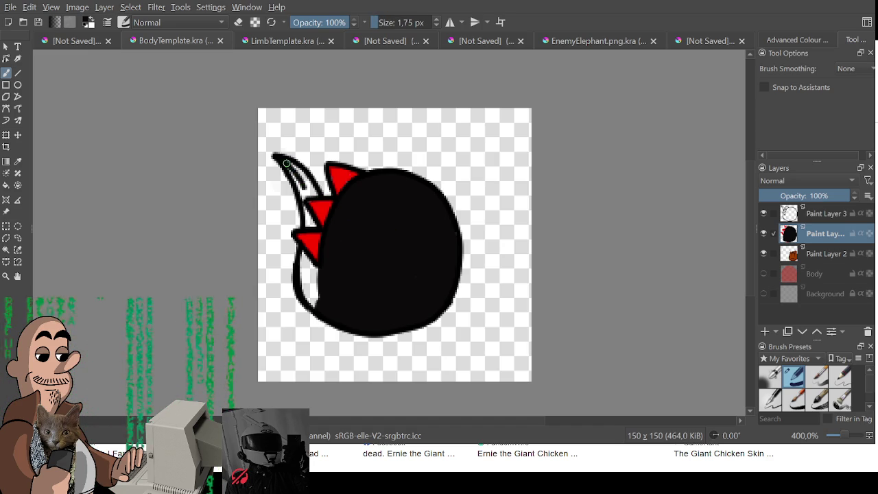
pyautogui.moveTo(282, 157)
pyautogui.mouseDown()
pyautogui.moveTo(310, 187)
pyautogui.moveTo(302, 191)
pyautogui.moveTo(314, 225)
pyautogui.mouseUp()
pyautogui.moveTo(303, 264)
pyautogui.mouseDown()
pyautogui.moveTo(319, 279)
pyautogui.moveTo(313, 273)
pyautogui.moveTo(300, 286)
pyautogui.moveTo(352, 333)
pyautogui.mouseUp()
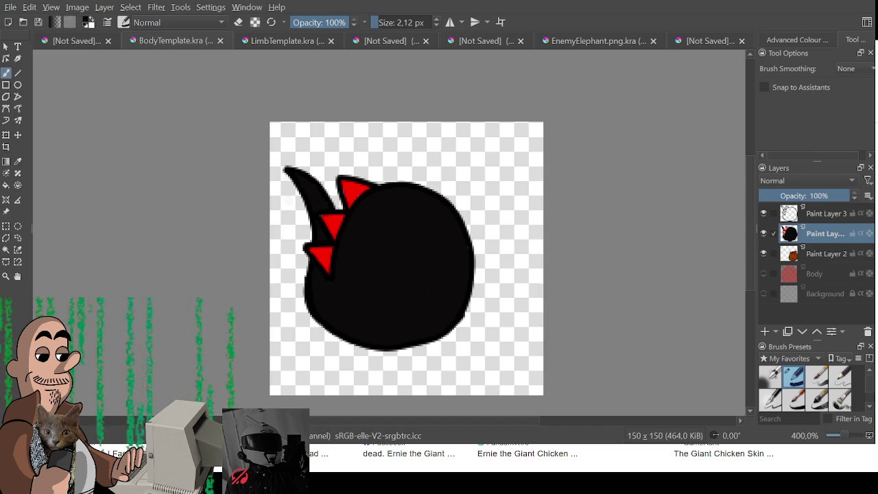
pyautogui.hotkey('ctrl', 's')
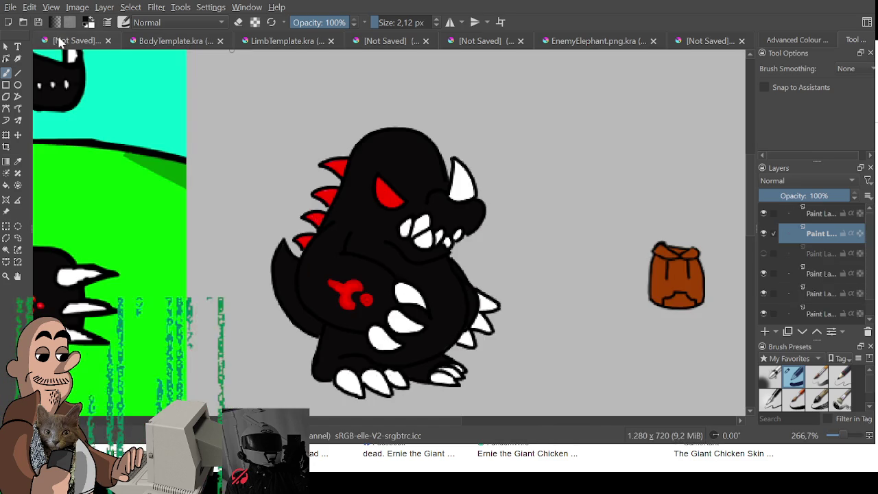
pyautogui.click(61, 41)
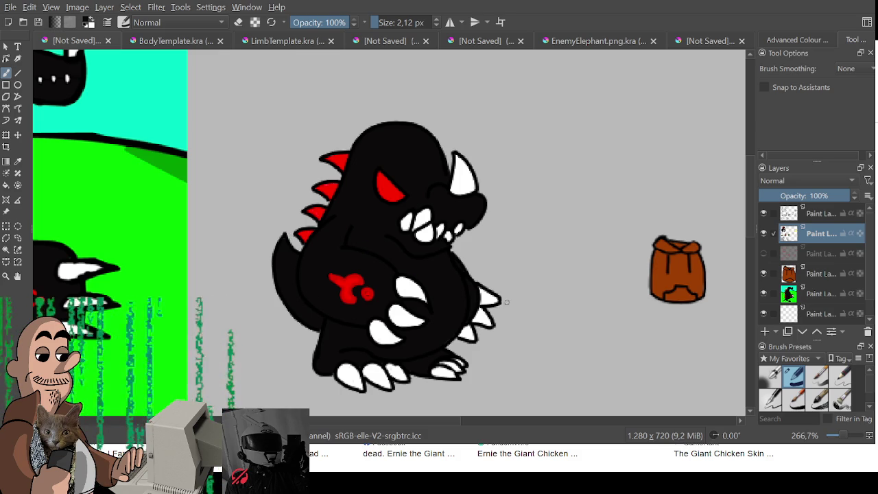
# Step: Scroll and pan the character sheet to view the monster beside the snake, kangaroo, goblin and other sprites
pyautogui.scroll(-2, 466, 271)
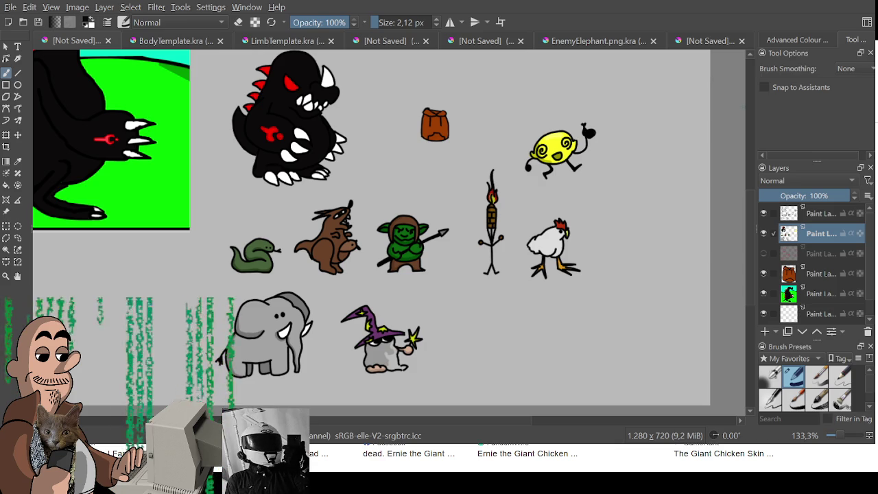
pyautogui.scroll(-1, 411, 226)
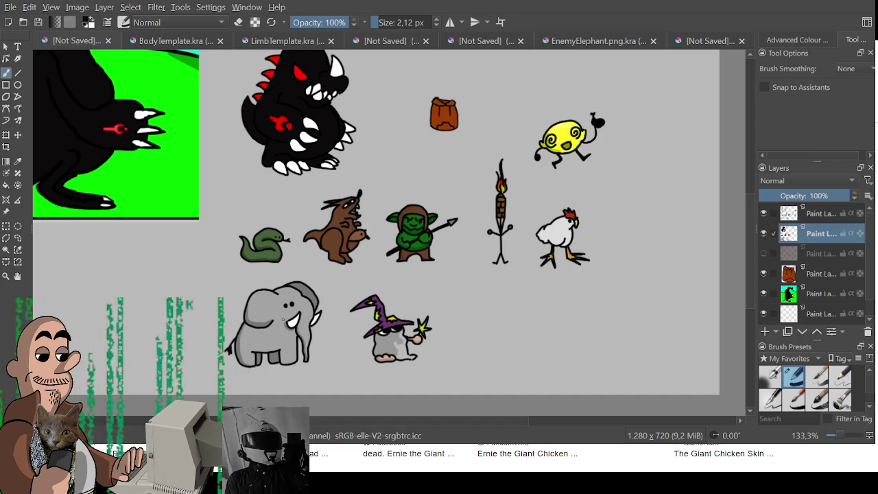
pyautogui.moveTo(359, 282); pyautogui.dragTo(384, 290)
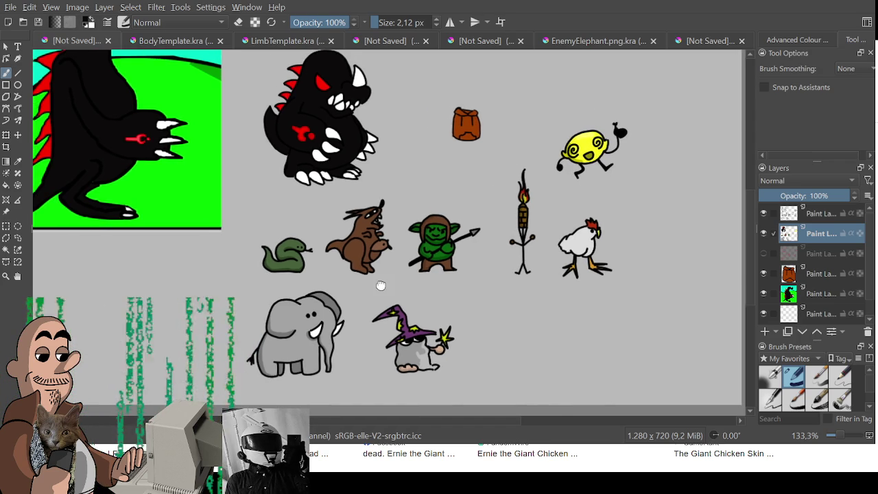
# Step: Resize the limb template to 150x150 and make the Anchor cross layer visible
pyautogui.click(272, 41)
pyautogui.moveTo(296, 261); pyautogui.dragTo(442, 255)
pyautogui.hotkey('ctrl', 'z')
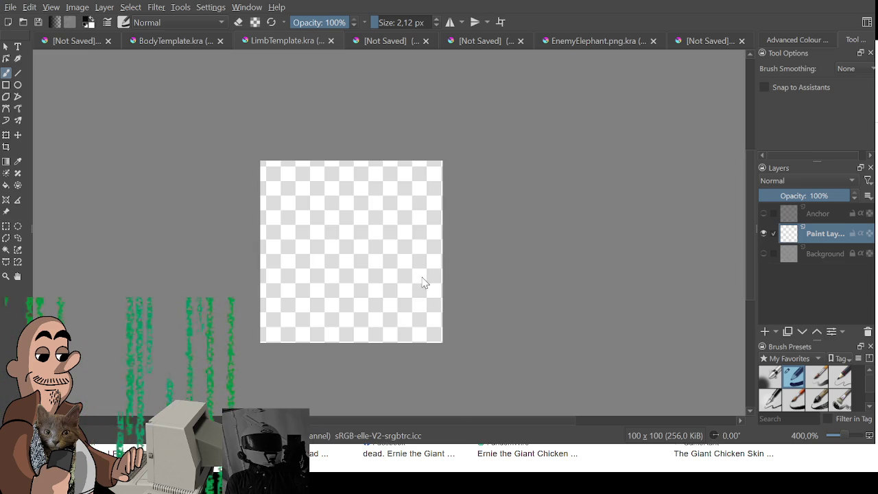
pyautogui.hotkey('ctrl', 'z')
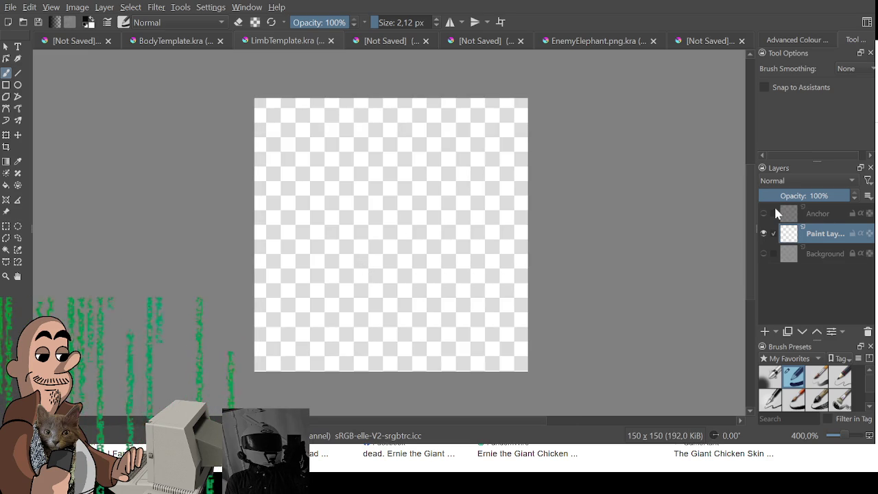
pyautogui.click(763, 213)
pyautogui.scroll(1, 395, 228)
# Step: Set the brush size to 1 px, testing it with trial arcs
pyautogui.moveTo(223, 223); pyautogui.dragTo(321, 184)
pyautogui.hotkey('ctrl', 'z')
pyautogui.doubleClick(411, 22)
pyautogui.write('1')
pyautogui.press('Return')
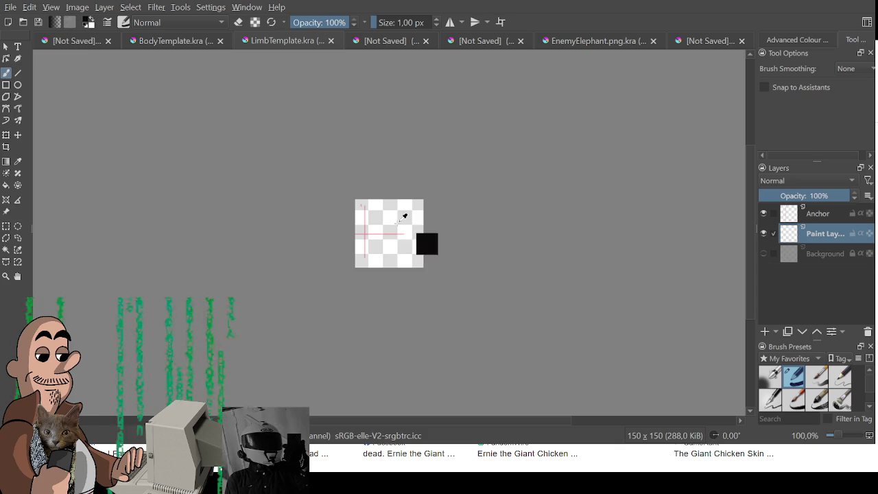
pyautogui.moveTo(377, 238); pyautogui.dragTo(424, 200)
pyautogui.hotkey('ctrl', 'z')
# Step: Draw the thin arm outline over the anchor cross and close it along the bottom
pyautogui.scroll(3, 340, 240)
pyautogui.scroll(2, 340, 240)
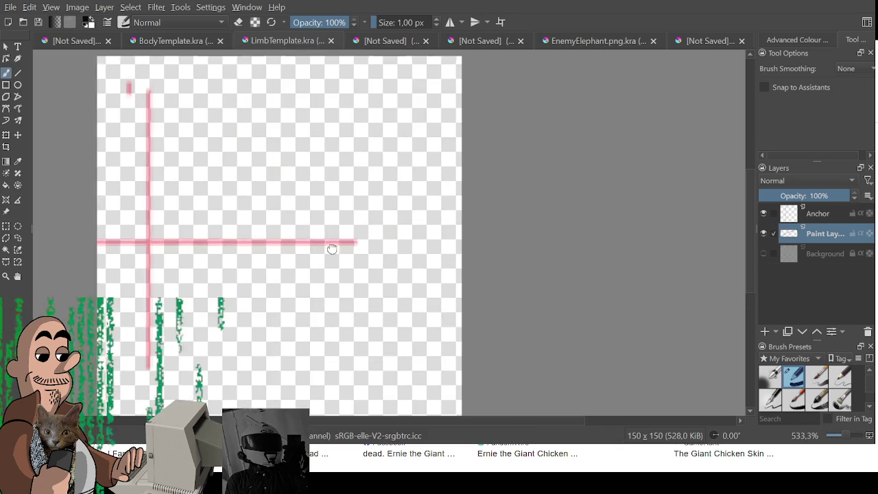
pyautogui.moveTo(124, 259); pyautogui.dragTo(223, 204)
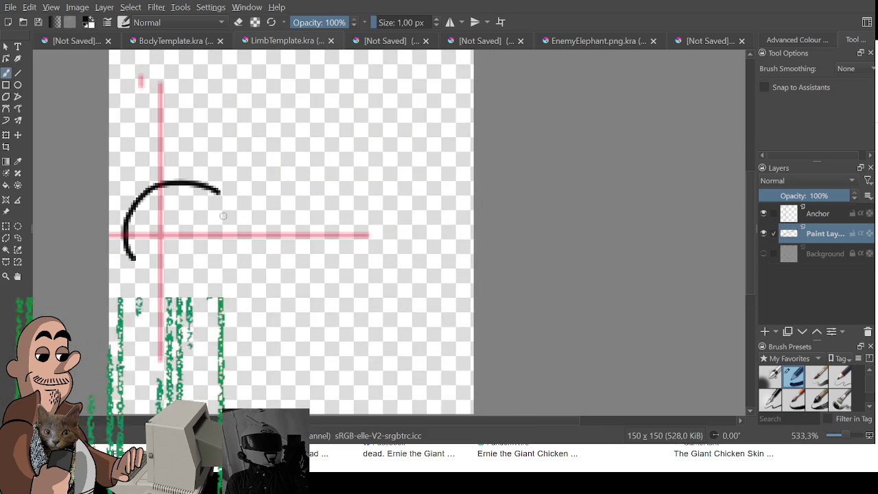
pyautogui.hotkey('ctrl', 'z')
pyautogui.moveTo(135, 275)
pyautogui.mouseDown()
pyautogui.moveTo(190, 211)
pyautogui.moveTo(221, 228)
pyautogui.moveTo(362, 190)
pyautogui.moveTo(268, 313)
pyautogui.moveTo(221, 286)
pyautogui.mouseUp()
pyautogui.moveTo(133, 279); pyautogui.dragTo(223, 288)
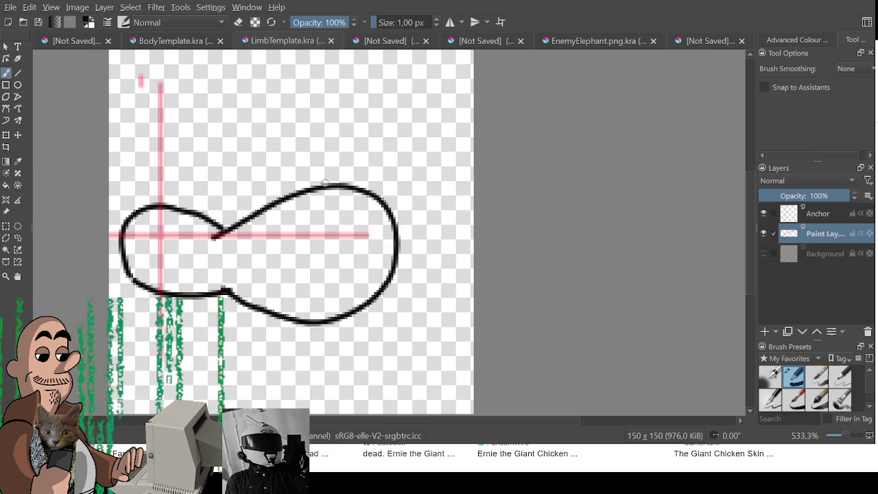
pyautogui.moveTo(310, 186)
pyautogui.mouseDown()
pyautogui.moveTo(355, 200)
pyautogui.moveTo(329, 166)
pyautogui.moveTo(397, 139)
pyautogui.moveTo(347, 203)
pyautogui.moveTo(304, 190)
pyautogui.moveTo(401, 182)
pyautogui.moveTo(315, 217)
pyautogui.moveTo(417, 180)
pyautogui.moveTo(314, 214)
pyautogui.mouseUp()
pyautogui.hotkey('ctrl', 'z')
pyautogui.hotkey('ctrl', 'z')
pyautogui.hotkey('ctrl', 'z')
pyautogui.hotkey('ctrl', 'z')
pyautogui.hotkey('ctrl', 'z')
pyautogui.hotkey('ctrl', 'z')
pyautogui.hotkey('ctrl', 'z')
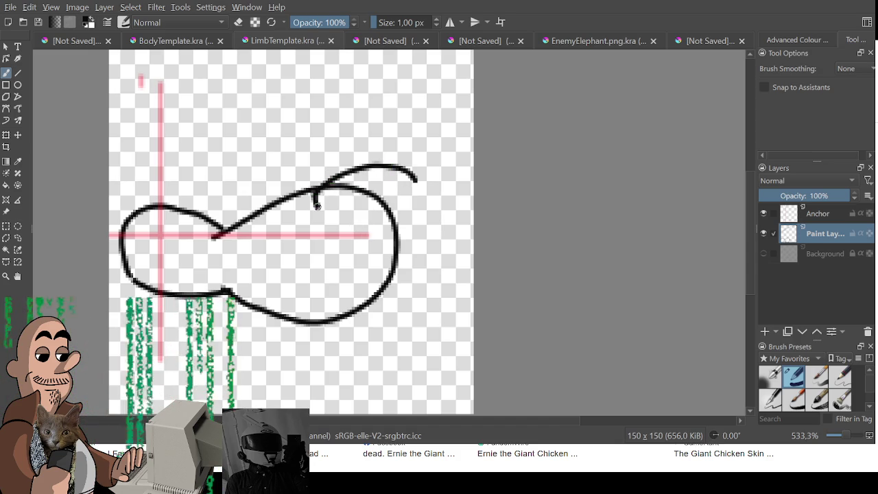
# Step: Try drawing an inner claw loop, undoing the failed segments
pyautogui.moveTo(313, 197)
pyautogui.mouseDown()
pyautogui.moveTo(332, 229)
pyautogui.moveTo(419, 182)
pyautogui.mouseUp()
pyautogui.hotkey('ctrl', 'z')
pyautogui.hotkey('ctrl', 'z')
pyautogui.hotkey('ctrl', 'z')
pyautogui.hotkey('ctrl', 'z')
pyautogui.moveTo(336, 229)
pyautogui.mouseDown()
pyautogui.moveTo(420, 181)
pyautogui.moveTo(336, 229)
pyautogui.mouseUp()
pyautogui.hotkey('ctrl', 'z')
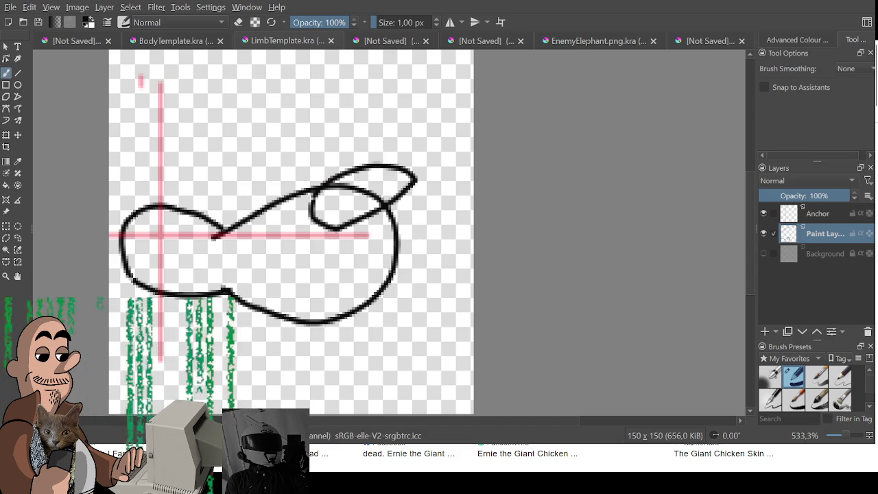
pyautogui.moveTo(363, 192)
pyautogui.mouseDown()
pyautogui.moveTo(343, 202)
pyautogui.moveTo(339, 194)
pyautogui.moveTo(383, 203)
pyautogui.mouseUp()
pyautogui.hotkey('ctrl', 'z')
pyautogui.press('e')
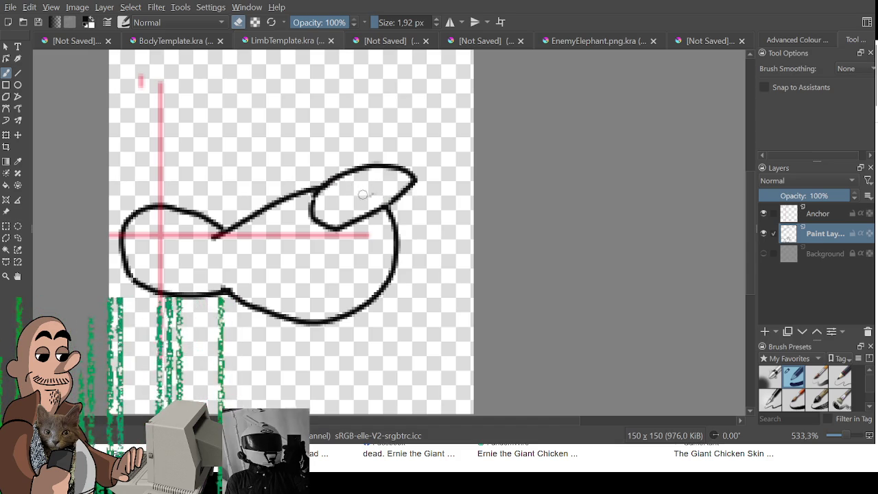
pyautogui.press('e')
pyautogui.press('e')
pyautogui.press('e')
# Step: Close the gap between claw and outline and sketch the lower claw's curve
pyautogui.moveTo(315, 191)
pyautogui.mouseDown()
pyautogui.moveTo(310, 212)
pyautogui.moveTo(439, 216)
pyautogui.mouseUp()
pyautogui.moveTo(340, 234)
pyautogui.mouseDown()
pyautogui.moveTo(339, 273)
pyautogui.moveTo(438, 224)
pyautogui.mouseUp()
pyautogui.hotkey('ctrl', 'z')
pyautogui.hotkey('ctrl', 'z')
pyautogui.hotkey('ctrl', 'z')
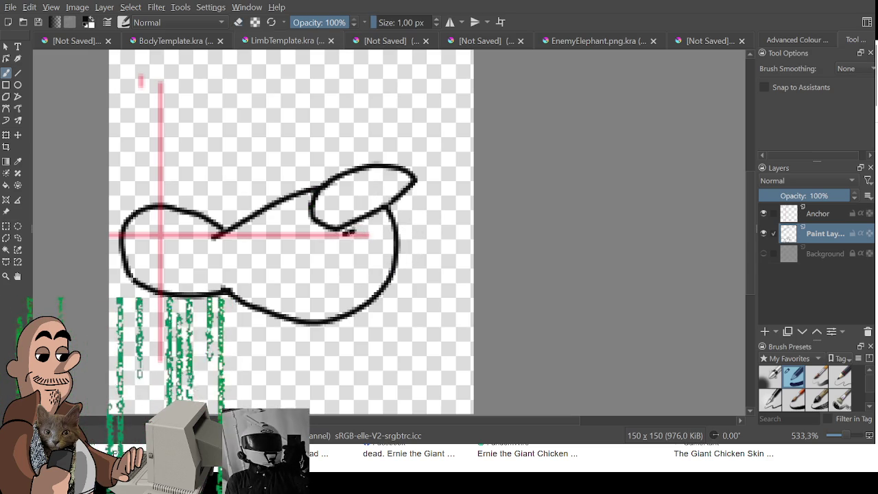
pyautogui.moveTo(344, 234); pyautogui.dragTo(436, 229)
pyautogui.hotkey('ctrl', 'z')
pyautogui.moveTo(347, 233)
pyautogui.mouseDown()
pyautogui.moveTo(409, 225)
pyautogui.moveTo(443, 234)
pyautogui.moveTo(341, 274)
pyautogui.mouseUp()
pyautogui.hotkey('ctrl', 'z')
pyautogui.moveTo(344, 234)
pyautogui.mouseDown()
pyautogui.moveTo(382, 218)
pyautogui.moveTo(439, 220)
pyautogui.mouseUp()
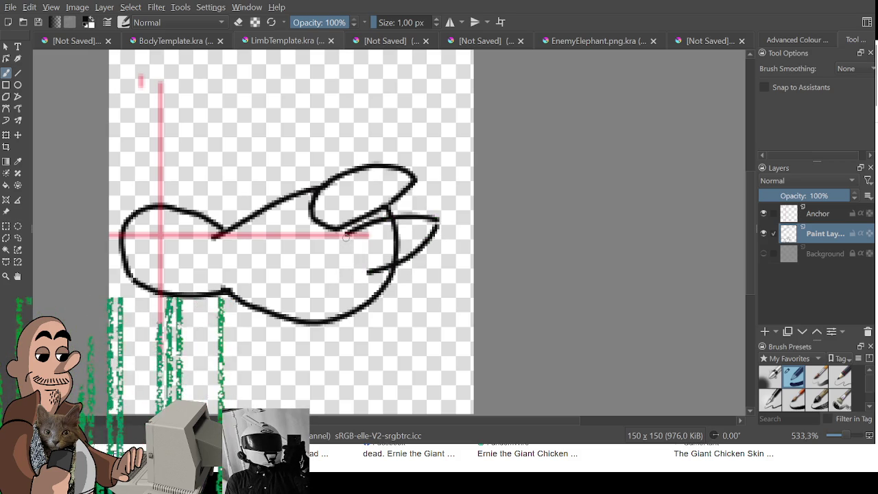
pyautogui.moveTo(346, 235); pyautogui.dragTo(363, 273)
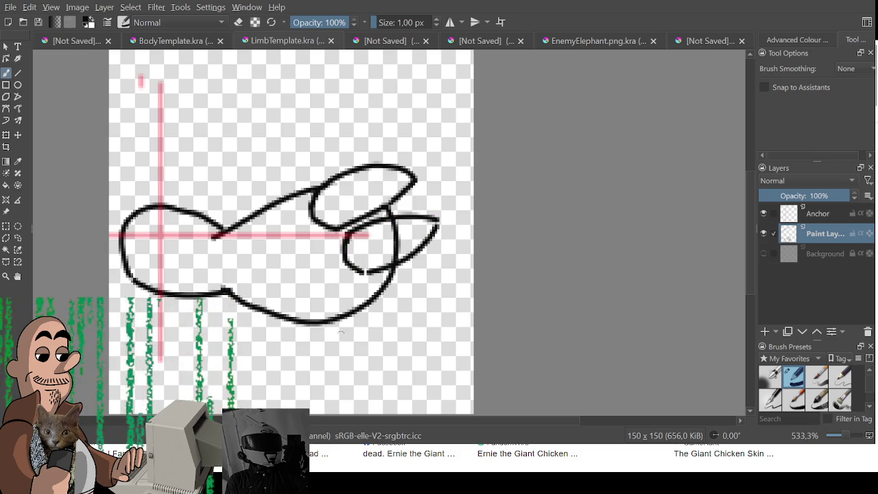
# Step: Tidy the inner claw line and draw the closed lower claw outline below the toes
pyautogui.press('e')
pyautogui.moveTo(390, 225); pyautogui.dragTo(389, 233)
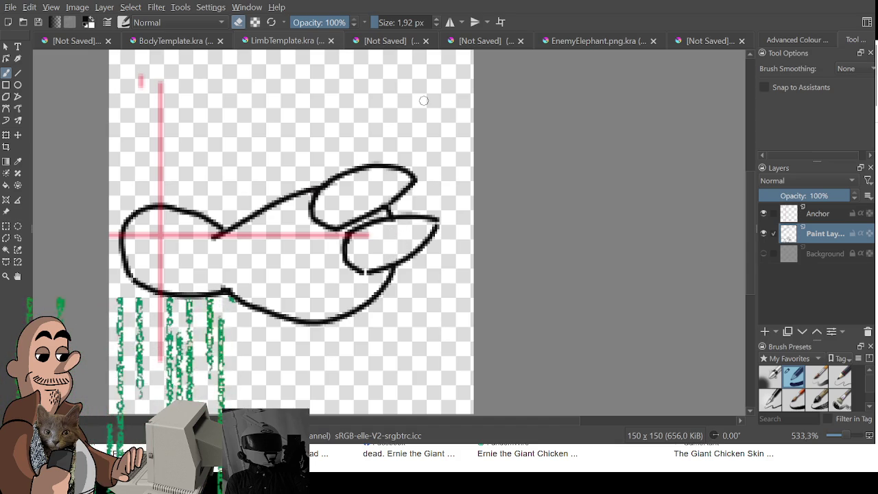
pyautogui.press('e')
pyautogui.moveTo(382, 269); pyautogui.dragTo(366, 271)
pyautogui.press('e')
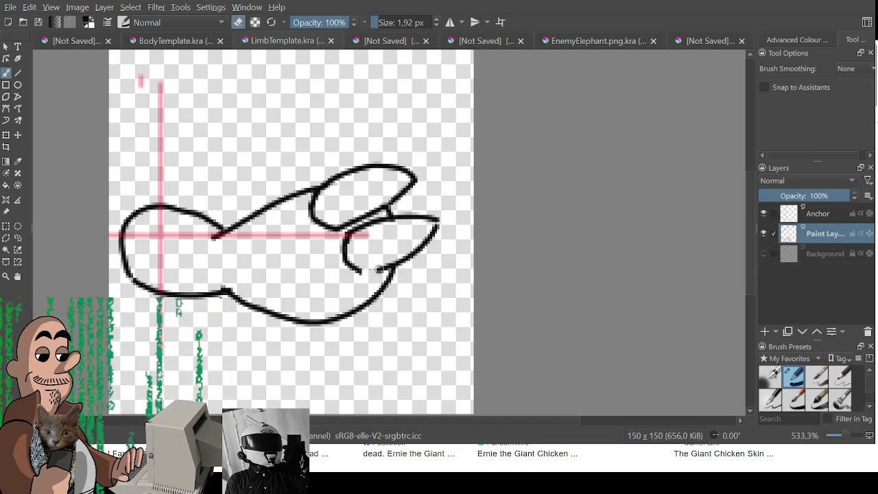
pyautogui.press('e')
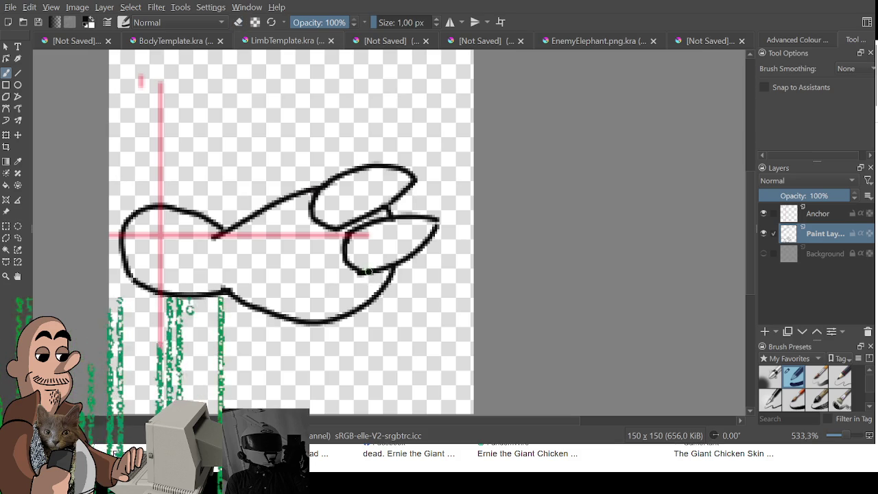
pyautogui.moveTo(351, 285); pyautogui.dragTo(410, 282)
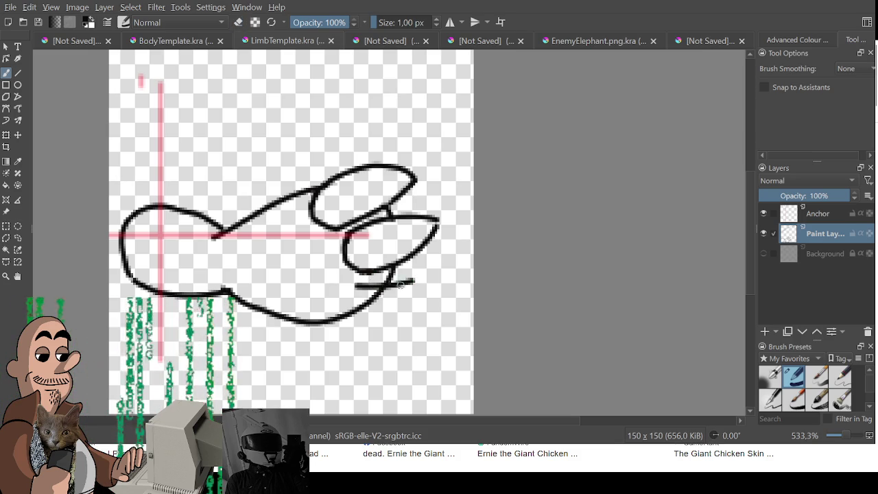
pyautogui.moveTo(351, 288)
pyautogui.mouseDown()
pyautogui.moveTo(356, 318)
pyautogui.moveTo(409, 291)
pyautogui.moveTo(416, 277)
pyautogui.moveTo(358, 308)
pyautogui.mouseUp()
pyautogui.press('e')
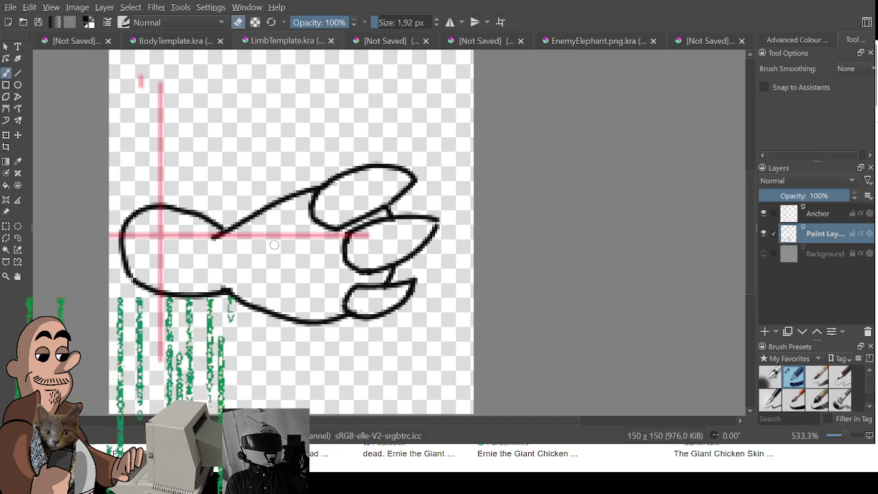
pyautogui.press('e')
# Step: Outline the middle claw tip, fix the lower claw's top edge and close the foot's lower-left gap
pyautogui.moveTo(437, 220); pyautogui.dragTo(430, 236)
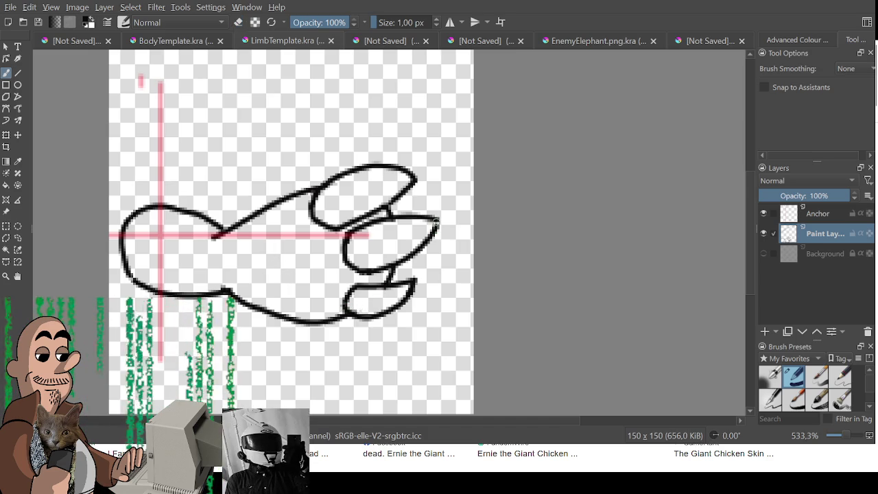
pyautogui.press('e')
pyautogui.moveTo(375, 290); pyautogui.dragTo(412, 277)
pyautogui.press('e')
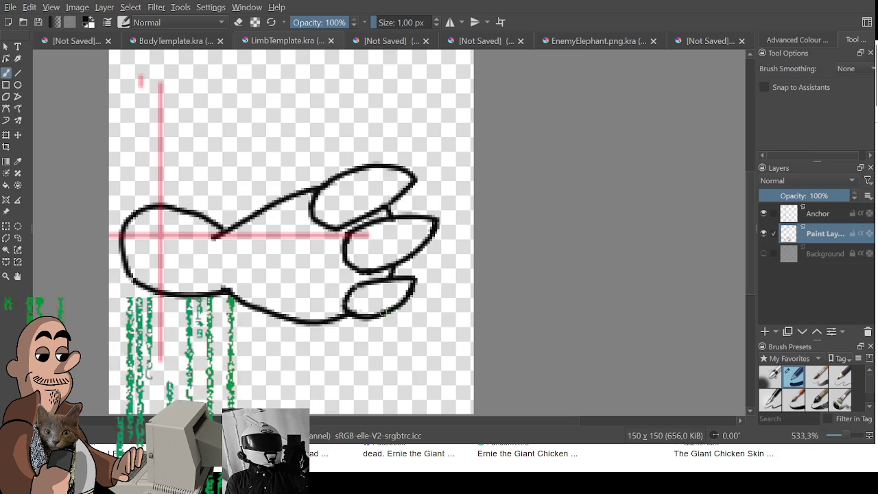
pyautogui.moveTo(130, 272); pyautogui.dragTo(142, 284)
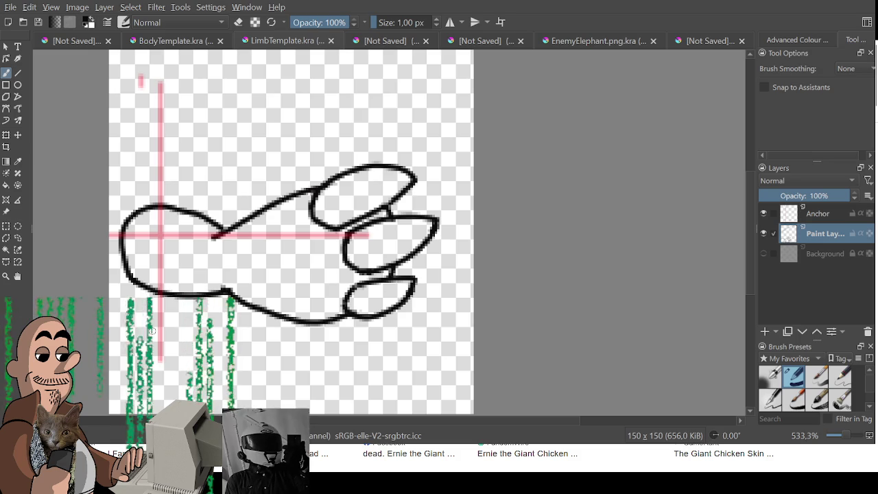
pyautogui.press('e')
pyautogui.moveTo(323, 180)
pyautogui.mouseDown()
pyautogui.moveTo(317, 218)
pyautogui.moveTo(314, 201)
pyautogui.moveTo(334, 227)
pyautogui.moveTo(329, 190)
pyautogui.moveTo(343, 226)
pyautogui.mouseUp()
pyautogui.press('e')
# Step: Rework the upper toe's top outline, then switch to the character sprites sheet
pyautogui.hotkey('ctrl', 'z')
pyautogui.press('e')
pyautogui.moveTo(336, 189)
pyautogui.mouseDown()
pyautogui.moveTo(339, 175)
pyautogui.moveTo(405, 168)
pyautogui.moveTo(363, 164)
pyautogui.moveTo(339, 178)
pyautogui.moveTo(411, 177)
pyautogui.mouseUp()
pyautogui.press('e')
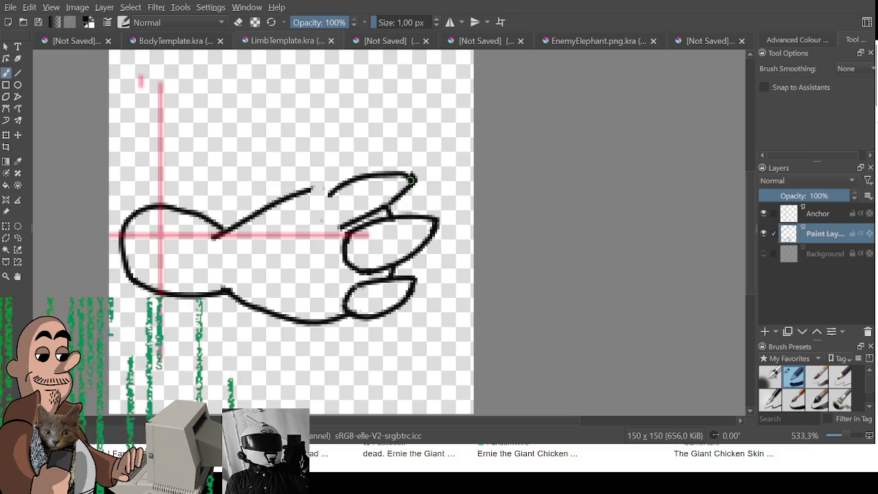
pyautogui.hotkey('ctrl', 'z')
pyautogui.moveTo(329, 195)
pyautogui.mouseDown()
pyautogui.moveTo(337, 180)
pyautogui.moveTo(397, 166)
pyautogui.moveTo(416, 176)
pyautogui.moveTo(334, 186)
pyautogui.moveTo(343, 229)
pyautogui.moveTo(324, 206)
pyautogui.moveTo(338, 182)
pyautogui.mouseUp()
pyautogui.hotkey('ctrl', 'z')
pyautogui.hotkey('ctrl', 'z')
pyautogui.press('e')
pyautogui.press('e')
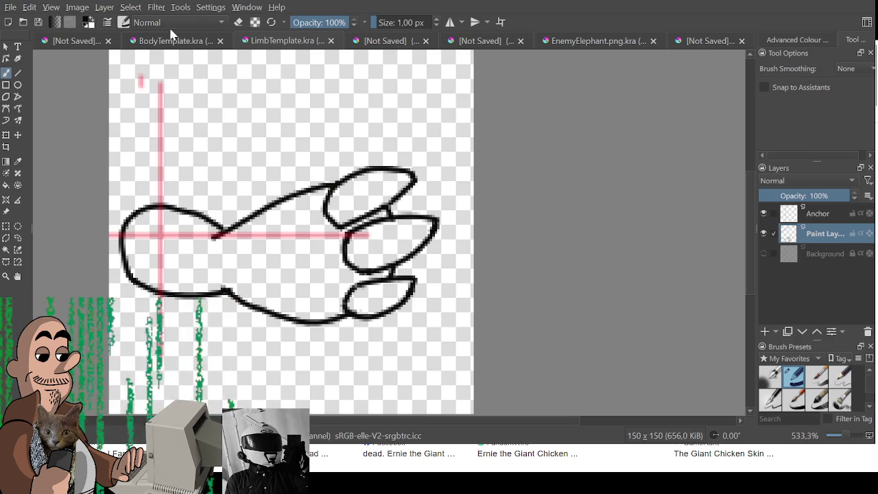
pyautogui.click(77, 41)
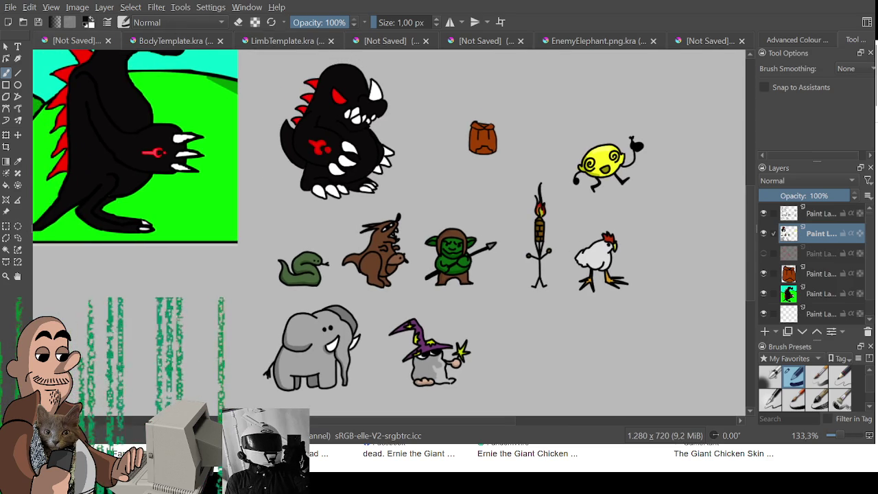
# Step: Back on LimbTemplate, add Paint Layer 1 and reselect the paw's original layer
pyautogui.click(305, 41)
pyautogui.moveTo(309, 238); pyautogui.dragTo(275, 268)
pyautogui.moveTo(329, 295); pyautogui.dragTo(351, 274)
pyautogui.hotkey('ctrl', 'z')
pyautogui.hotkey('ctrl', 'z')
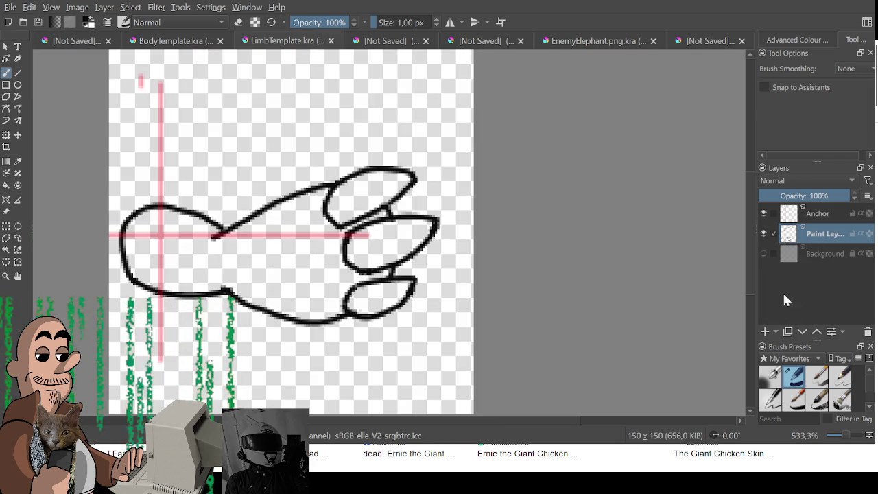
pyautogui.click(765, 333)
pyautogui.click(782, 261)
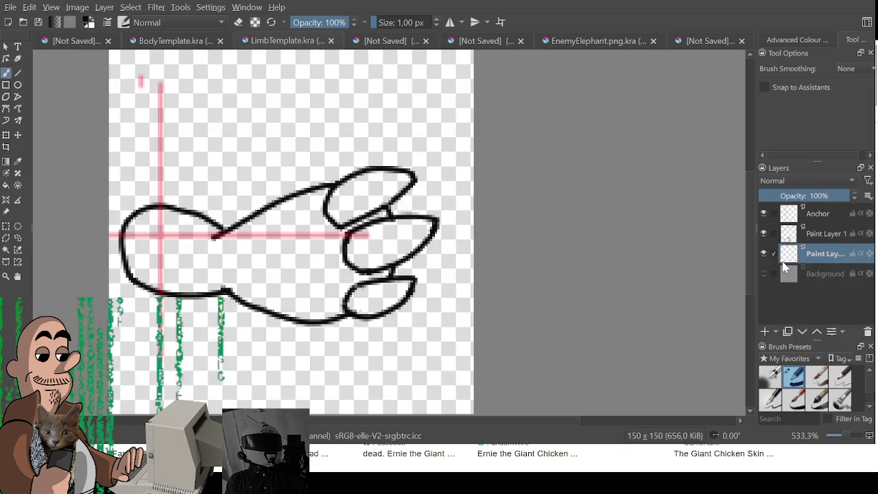
# Step: Fill the paw body solid black, leaving the three claws white
pyautogui.moveTo(270, 244)
pyautogui.mouseDown()
pyautogui.moveTo(254, 238)
pyautogui.moveTo(302, 218)
pyautogui.moveTo(326, 190)
pyautogui.moveTo(317, 193)
pyautogui.moveTo(325, 191)
pyautogui.moveTo(336, 232)
pyautogui.moveTo(385, 213)
pyautogui.mouseUp()
pyautogui.moveTo(339, 233)
pyautogui.mouseDown()
pyautogui.moveTo(330, 228)
pyautogui.moveTo(313, 260)
pyautogui.moveTo(270, 251)
pyautogui.moveTo(210, 259)
pyautogui.moveTo(196, 249)
pyautogui.moveTo(196, 230)
pyautogui.moveTo(155, 218)
pyautogui.moveTo(137, 235)
pyautogui.moveTo(141, 260)
pyautogui.moveTo(208, 235)
pyautogui.moveTo(167, 278)
pyautogui.moveTo(277, 265)
pyautogui.moveTo(236, 274)
pyautogui.moveTo(265, 294)
pyautogui.moveTo(310, 298)
pyautogui.moveTo(337, 267)
pyautogui.moveTo(358, 275)
pyautogui.moveTo(343, 271)
pyautogui.moveTo(321, 295)
pyautogui.moveTo(330, 301)
pyautogui.moveTo(352, 274)
pyautogui.moveTo(383, 271)
pyautogui.moveTo(313, 319)
pyautogui.moveTo(334, 314)
pyautogui.moveTo(315, 318)
pyautogui.mouseUp()
pyautogui.press('[')
pyautogui.press('[')
pyautogui.press('[')
pyautogui.press('[')
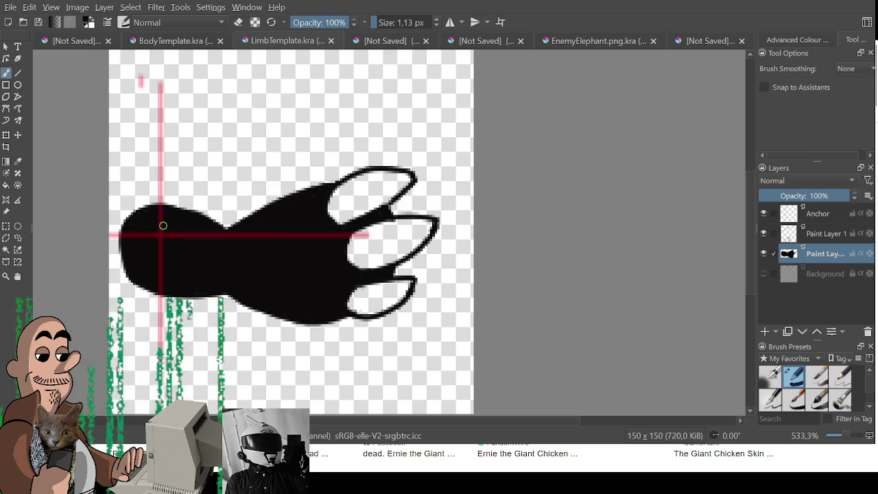
pyautogui.click(77, 39)
# Step: Study the monster's paw on the reference sheet, then return to the LimbTemplate paw
pyautogui.moveTo(480, 240); pyautogui.dragTo(566, 305)
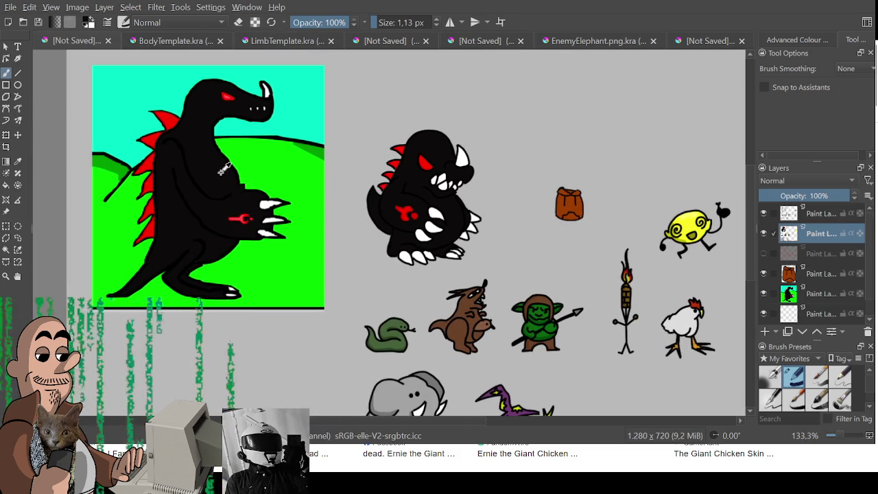
pyautogui.scroll(2, 247, 218)
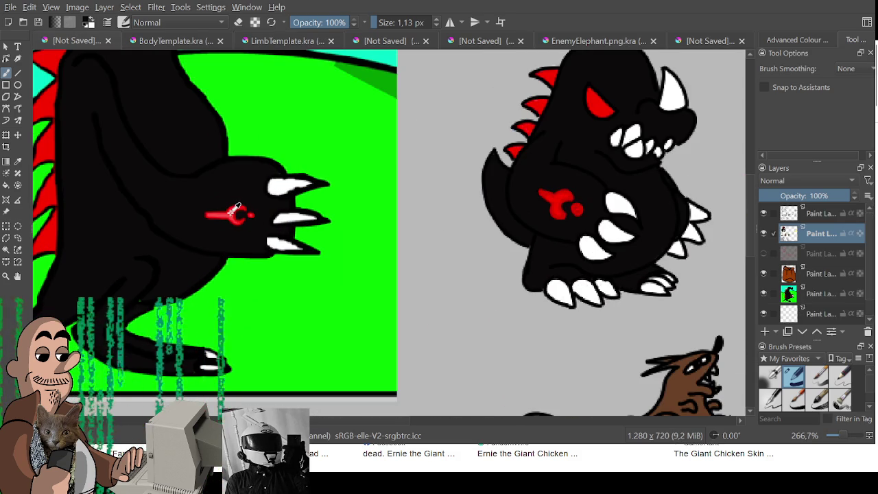
pyautogui.click(227, 42)
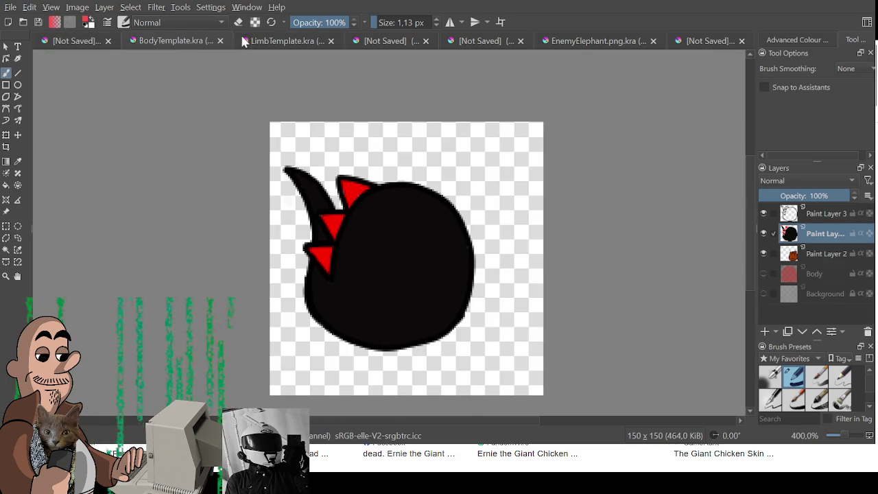
pyautogui.click(243, 42)
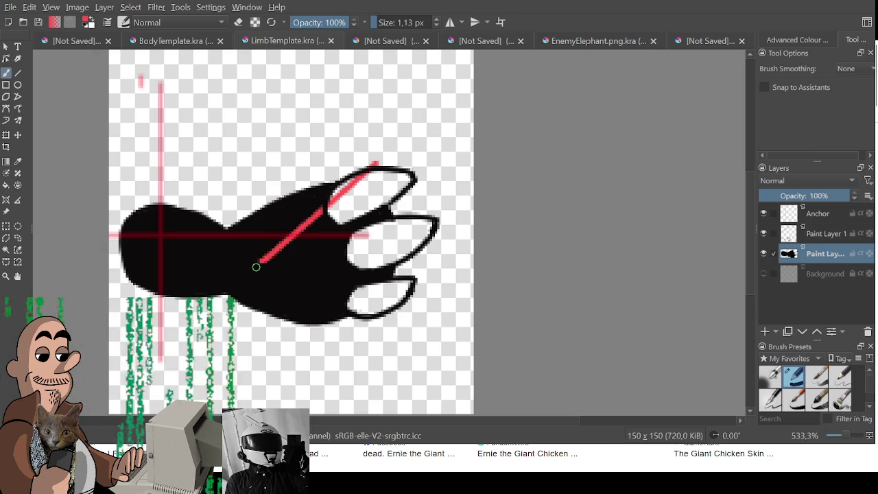
# Step: Paint a red Y stroke and a dot on the paw, checking them against the monster reference
pyautogui.moveTo(247, 263)
pyautogui.mouseDown()
pyautogui.moveTo(305, 270)
pyautogui.moveTo(289, 249)
pyautogui.moveTo(305, 275)
pyautogui.mouseUp()
pyautogui.hotkey('ctrl', 'z')
pyautogui.hotkey('ctrl', 'z')
pyautogui.hotkey('ctrl', 'z')
pyautogui.moveTo(282, 246); pyautogui.dragTo(285, 263)
pyautogui.click(310, 258)
pyautogui.click(79, 41)
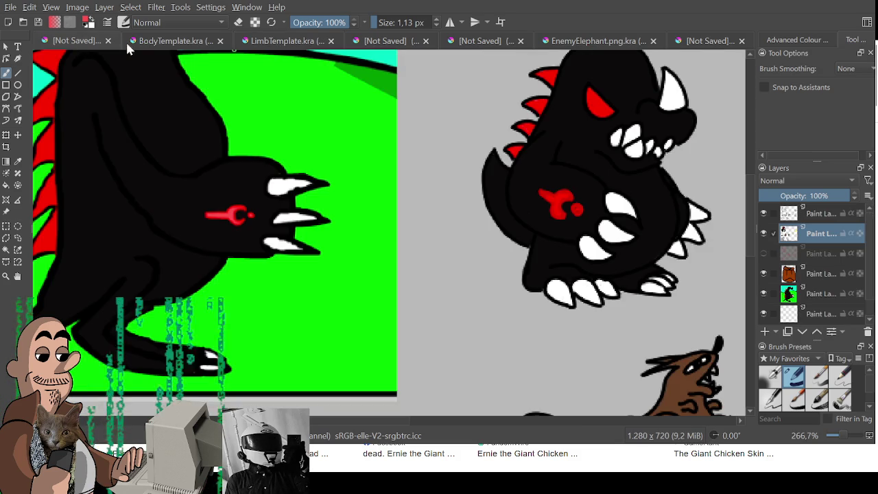
pyautogui.keyDown('ctrl'); pyautogui.click(240, 211); pyautogui.keyUp('ctrl')
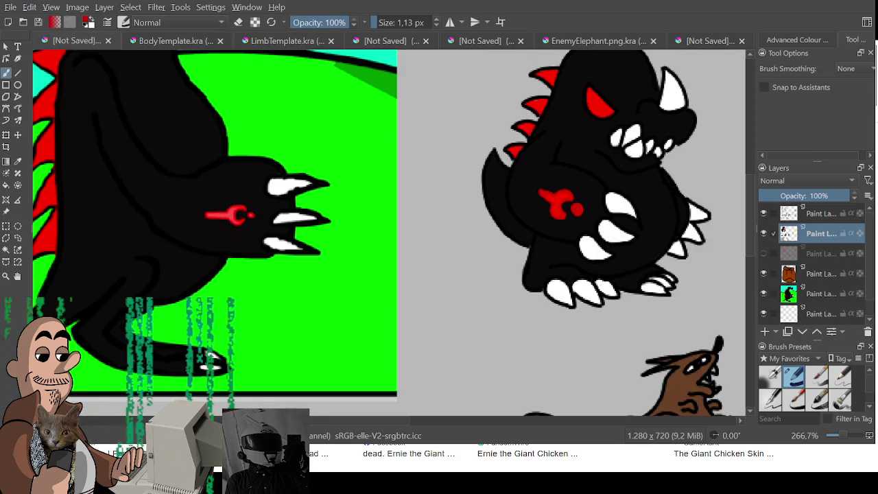
pyautogui.click(190, 43)
# Step: Repaint the red mark on the LimbTemplate paw thicker and extend it to the right
pyautogui.click(278, 41)
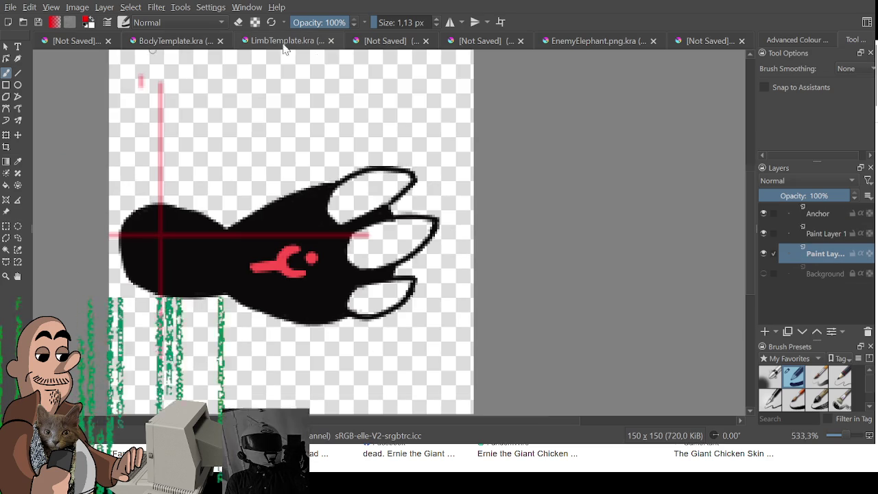
pyautogui.moveTo(253, 265); pyautogui.dragTo(293, 270)
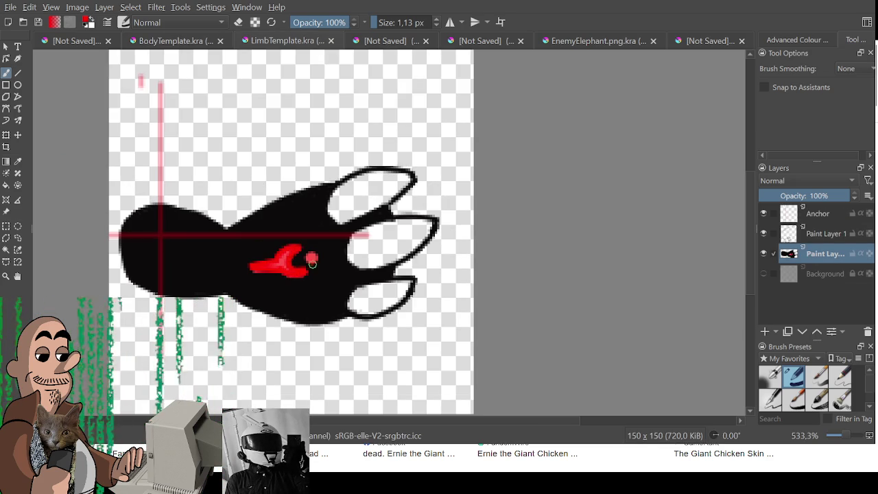
pyautogui.moveTo(305, 257); pyautogui.dragTo(317, 260)
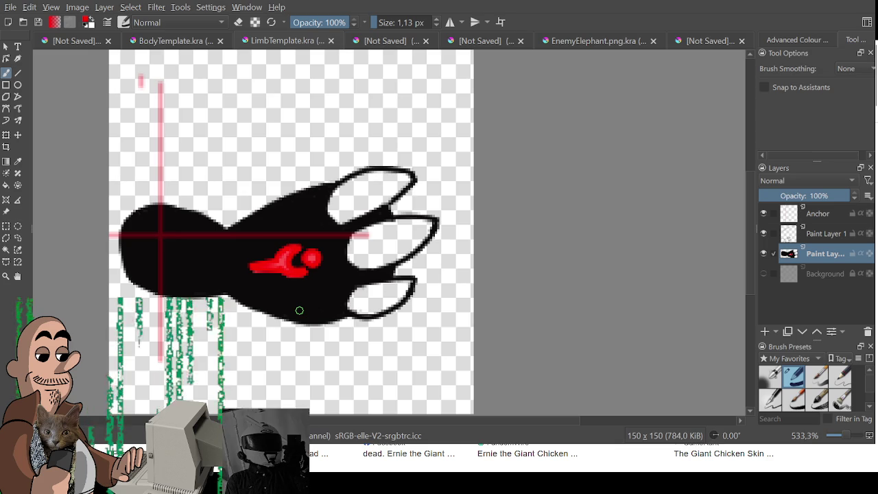
# Step: Pick white, enlarge the brush, and fill the claws with solid white
pyautogui.click(802, 40)
pyautogui.click(785, 111)
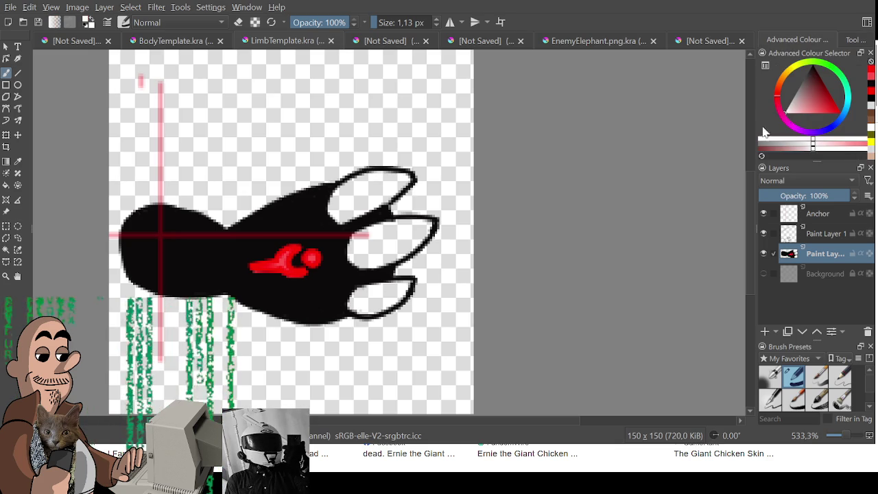
pyautogui.moveTo(347, 195)
pyautogui.mouseDown()
pyautogui.moveTo(336, 214)
pyautogui.moveTo(367, 174)
pyautogui.moveTo(406, 179)
pyautogui.moveTo(354, 208)
pyautogui.moveTo(370, 181)
pyautogui.mouseUp()
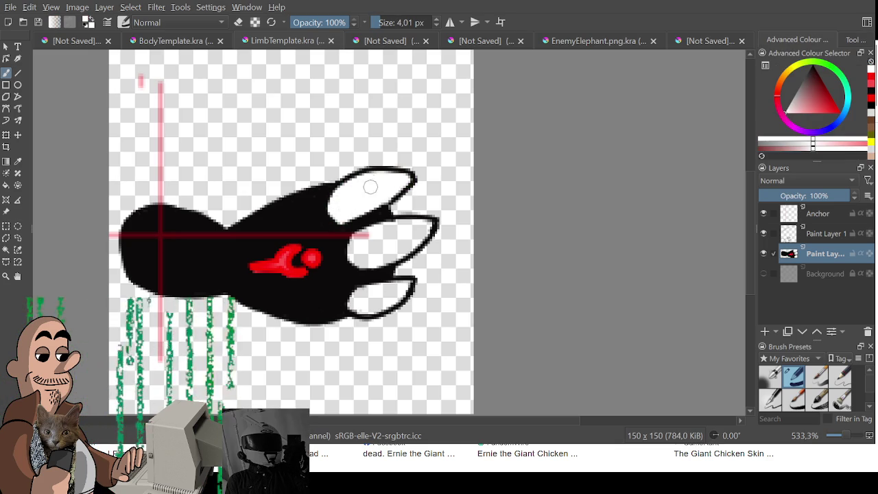
pyautogui.moveTo(355, 250)
pyautogui.mouseDown()
pyautogui.moveTo(387, 228)
pyautogui.moveTo(430, 227)
pyautogui.moveTo(391, 254)
pyautogui.moveTo(357, 261)
pyautogui.moveTo(381, 240)
pyautogui.moveTo(416, 233)
pyautogui.moveTo(367, 243)
pyautogui.moveTo(422, 227)
pyautogui.mouseUp()
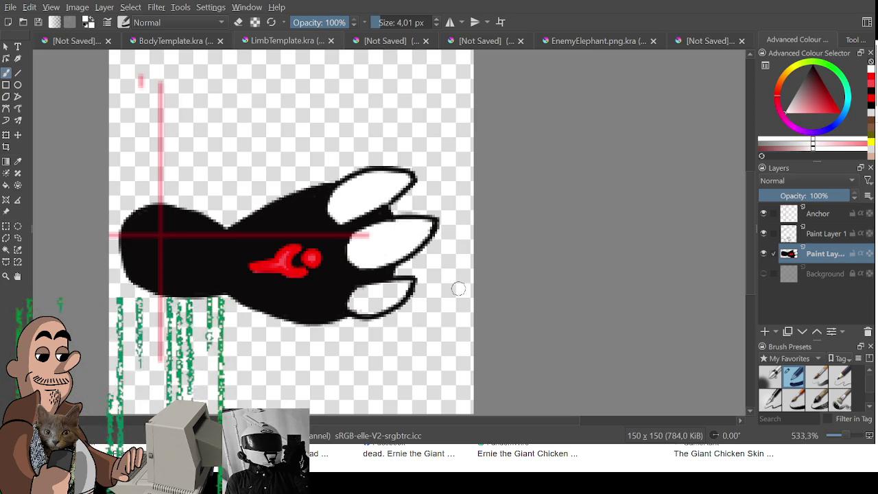
pyautogui.moveTo(360, 306)
pyautogui.mouseDown()
pyautogui.moveTo(353, 296)
pyautogui.moveTo(396, 288)
pyautogui.moveTo(369, 299)
pyautogui.moveTo(391, 306)
pyautogui.moveTo(407, 289)
pyautogui.mouseUp()
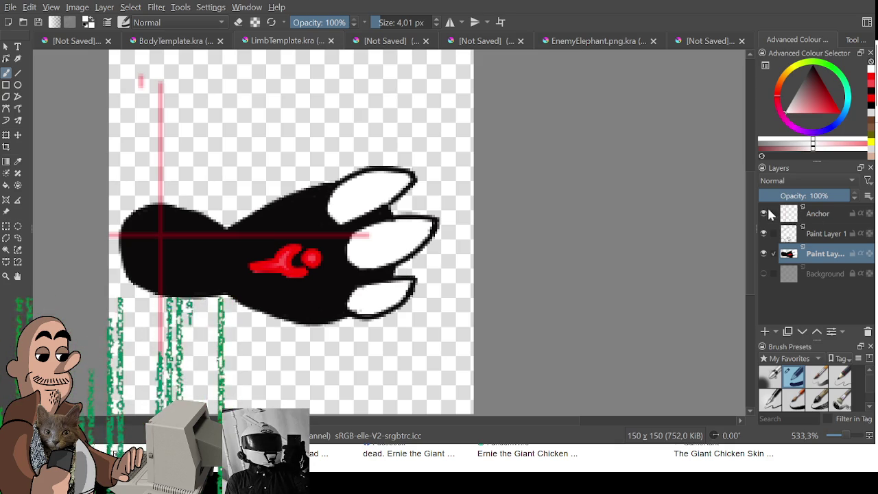
# Step: Hide the Anchor crosshair layer, export the claw arm as a PNG, and show the character lineup
pyautogui.click(763, 213)
pyautogui.moveTo(217, 173)
pyautogui.mouseDown()
pyautogui.moveTo(265, 186)
pyautogui.moveTo(286, 174)
pyautogui.mouseUp()
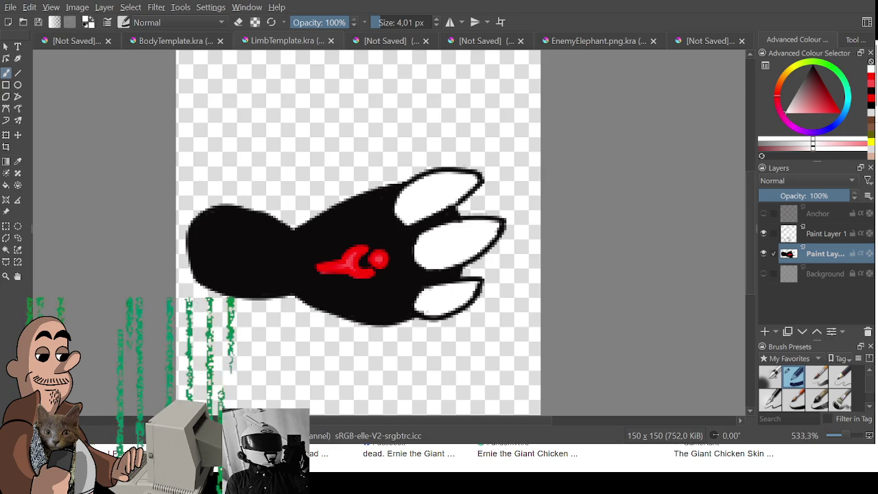
pyautogui.hotkey('ctrl', 's')
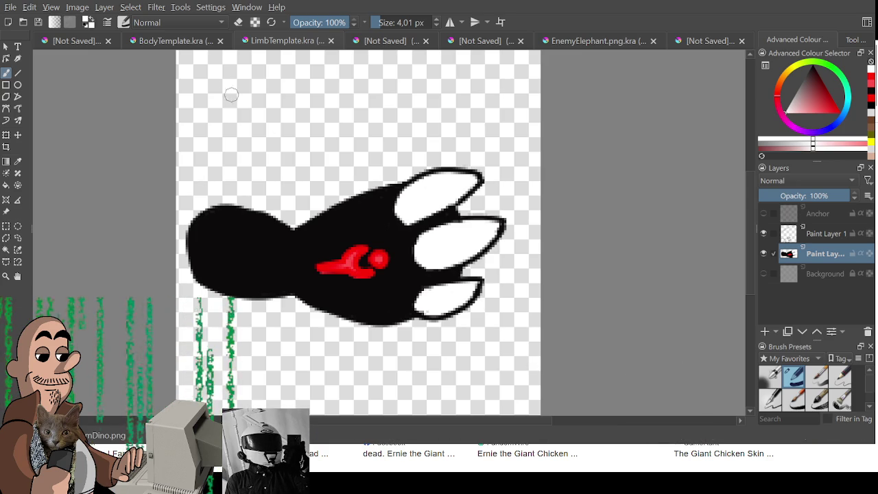
pyautogui.click(80, 43)
pyautogui.scroll(-2, 384, 260)
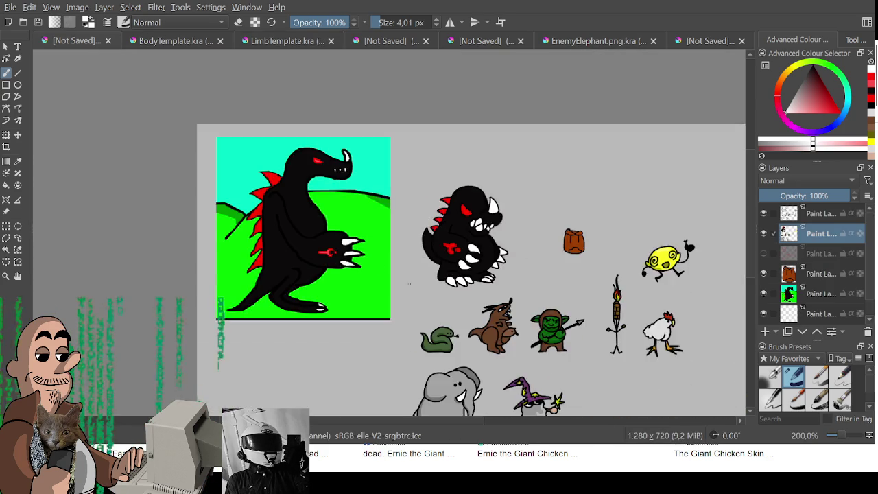
# Step: Pan and zoom across the dino, elephant and wizard on the lineup, then return to the claw document
pyautogui.scroll(1, 298, 190)
pyautogui.scroll(2, 299, 187)
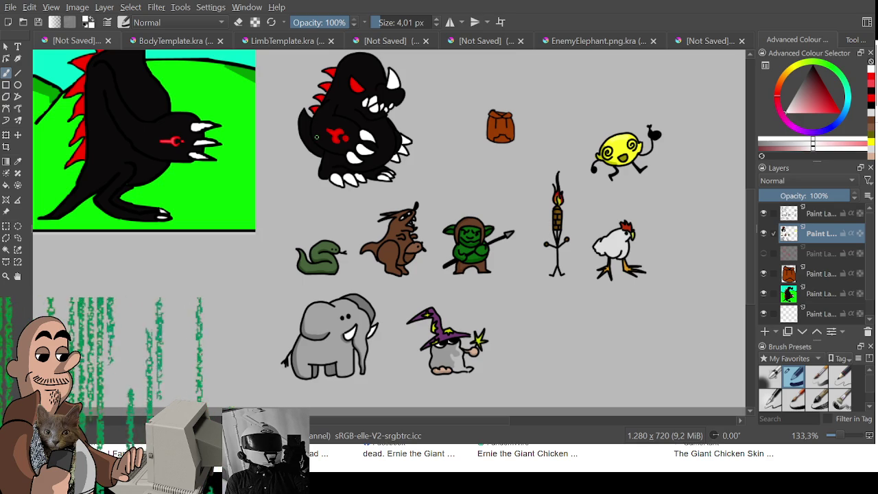
pyautogui.moveTo(318, 107); pyautogui.dragTo(336, 203)
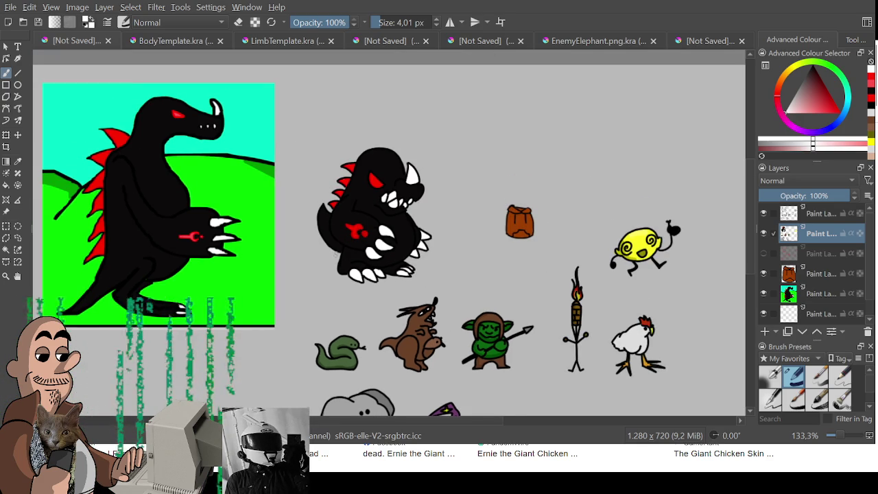
pyautogui.moveTo(336, 253); pyautogui.dragTo(329, 206)
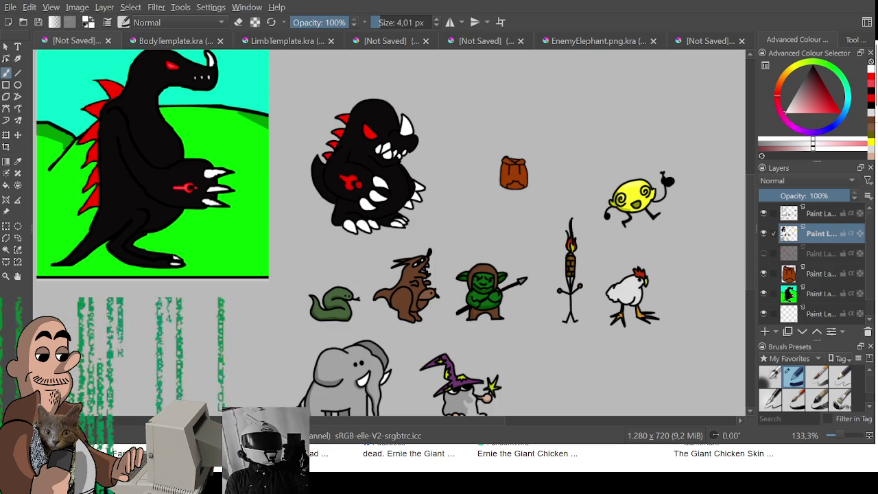
pyautogui.moveTo(351, 258)
pyautogui.mouseDown()
pyautogui.moveTo(272, 203)
pyautogui.moveTo(281, 215)
pyautogui.moveTo(303, 198)
pyautogui.moveTo(294, 202)
pyautogui.mouseUp()
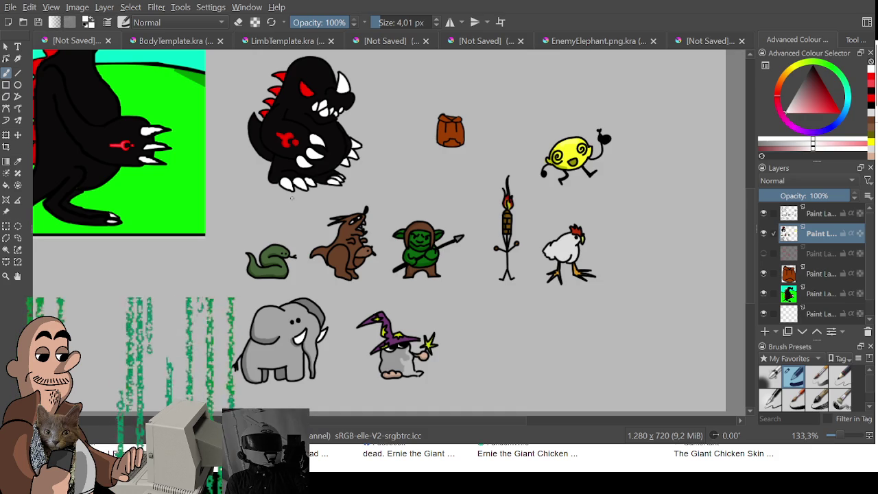
pyautogui.scroll(2, 291, 198)
pyautogui.moveTo(291, 196); pyautogui.dragTo(233, 218)
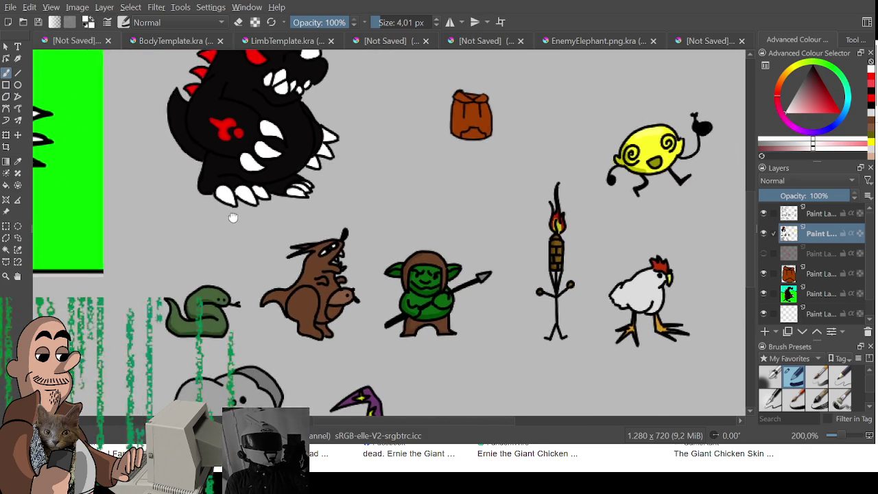
pyautogui.click(281, 41)
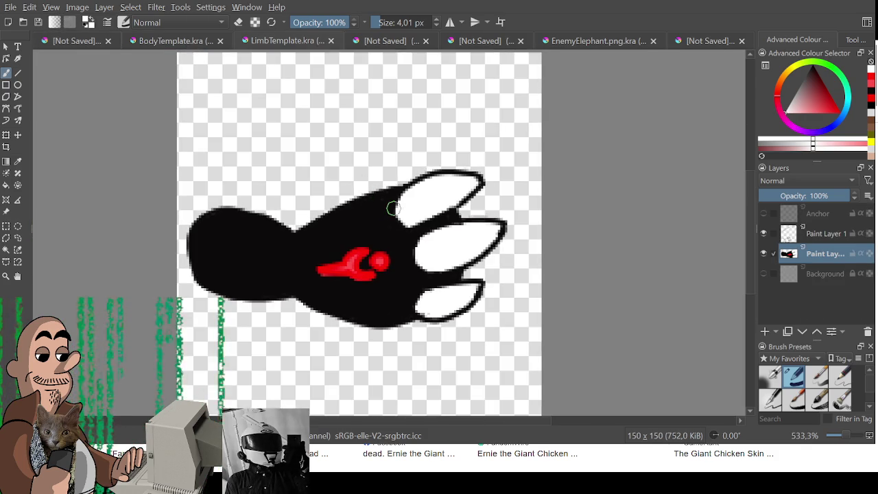
# Step: Delete both claw drawing layers, add a fresh empty paint layer, and switch to GameMaker
pyautogui.scroll(-1, 377, 199)
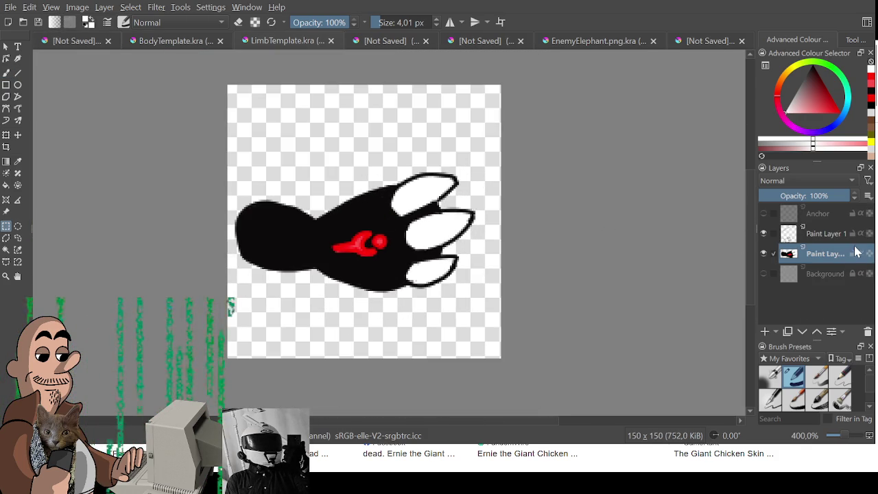
pyautogui.keyDown('shift'); pyautogui.click(819, 232); pyautogui.keyUp('shift')
pyautogui.hotkey('shift', 'Delete')
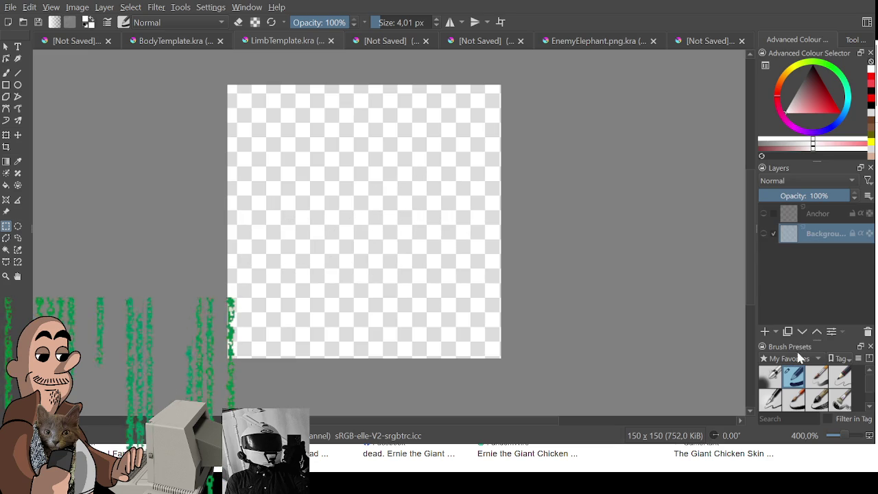
pyautogui.click(764, 331)
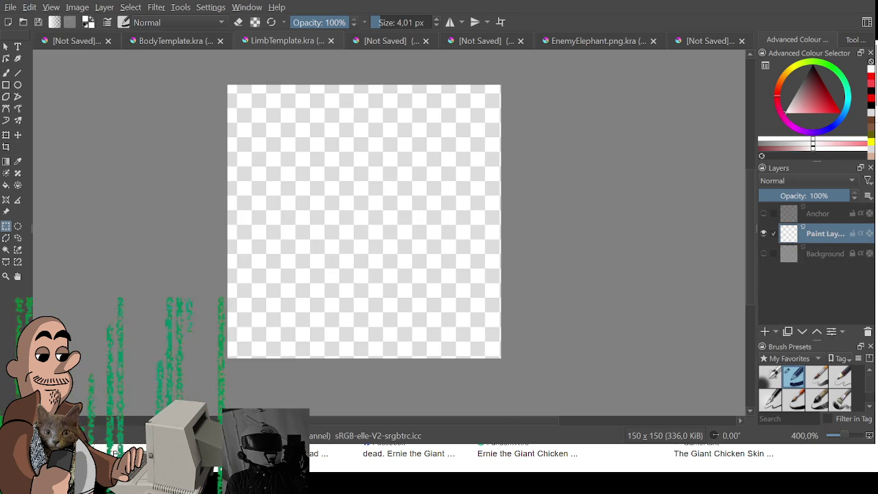
pyautogui.hotkey('alt', 'Tab')
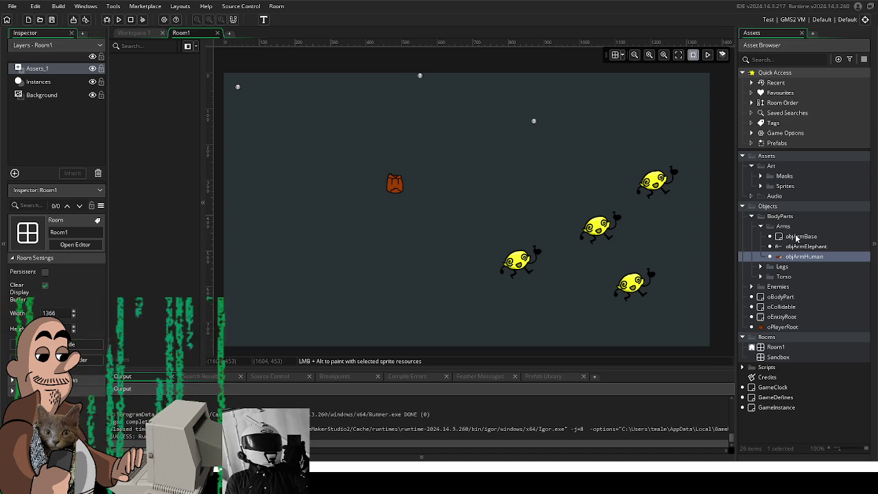
# Step: Open objArmBase's editor, check its empty Variable Definitions, then go back to Room1
pyautogui.doubleClick(799, 237)
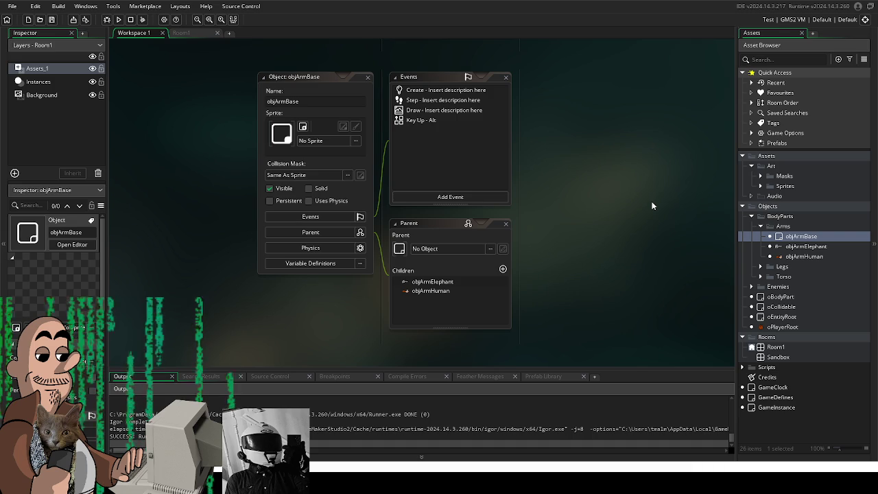
pyautogui.click(340, 262)
pyautogui.moveTo(367, 248); pyautogui.dragTo(326, 229)
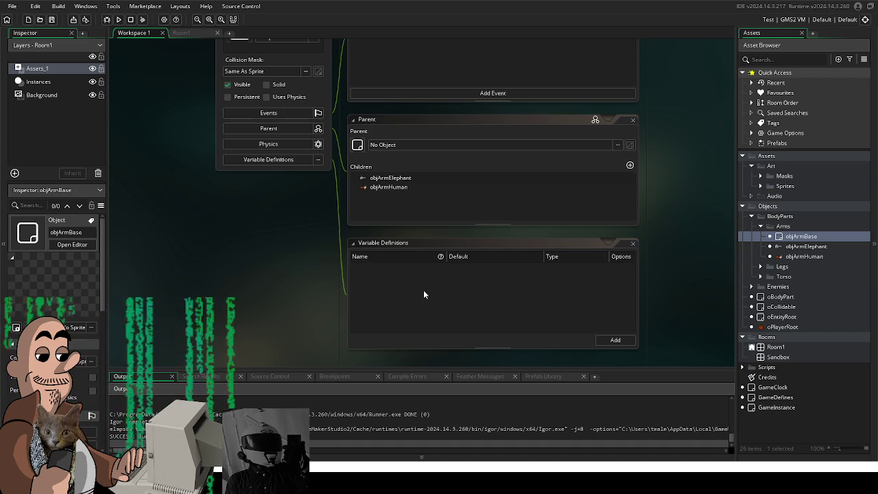
pyautogui.click(632, 243)
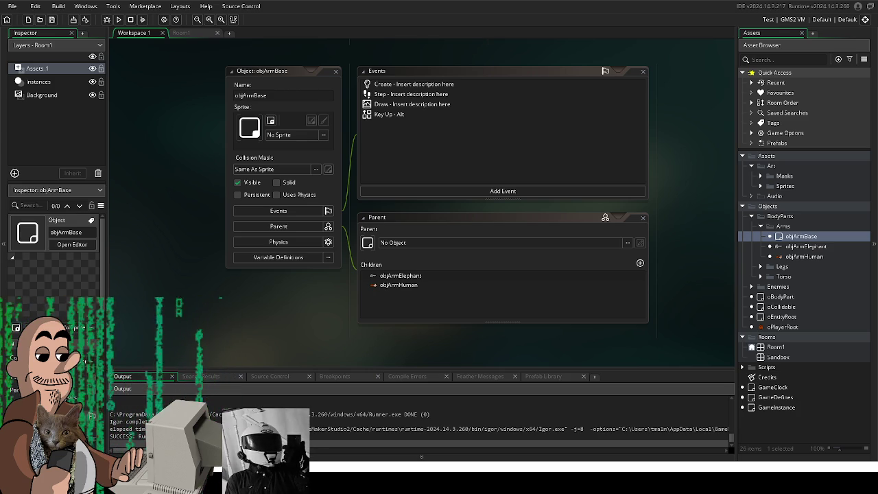
pyautogui.click(181, 33)
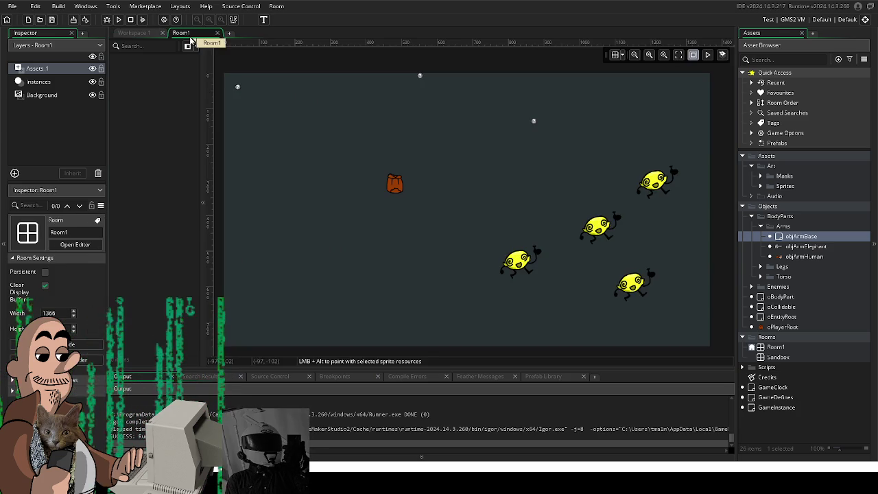
# Step: Add an Effects layer to Room1 with the Large Blur effect
pyautogui.click(14, 173)
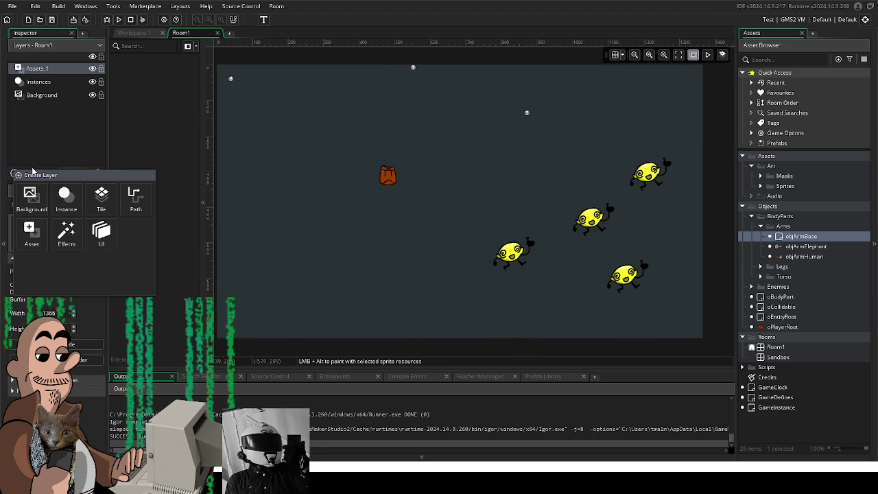
pyautogui.click(66, 233)
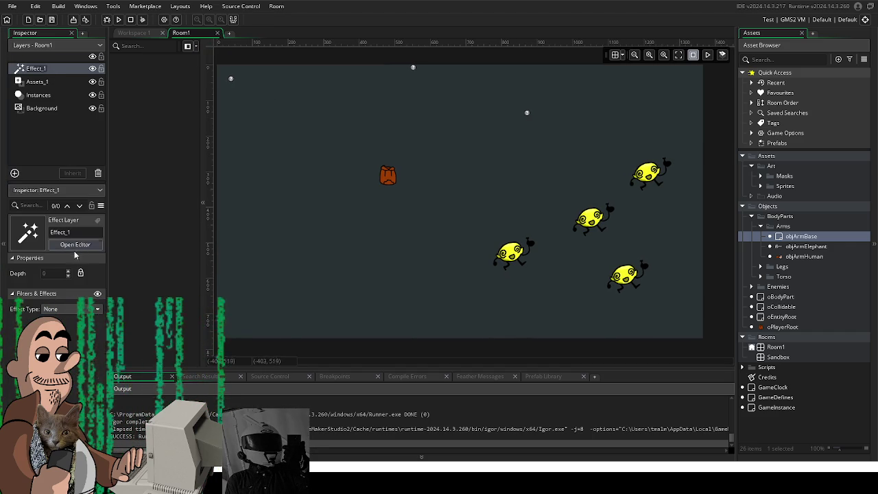
pyautogui.click(72, 308)
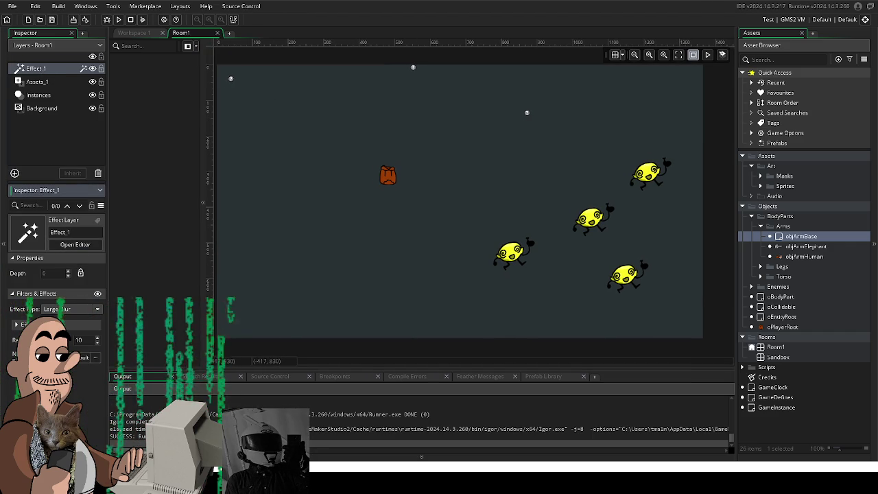
pyautogui.click(82, 357)
# Step: Switch the effect to Linear Blur, then settle on Underwater, tinting the room blue
pyautogui.scroll(3, 505, 260)
pyautogui.scroll(-1, 540, 292)
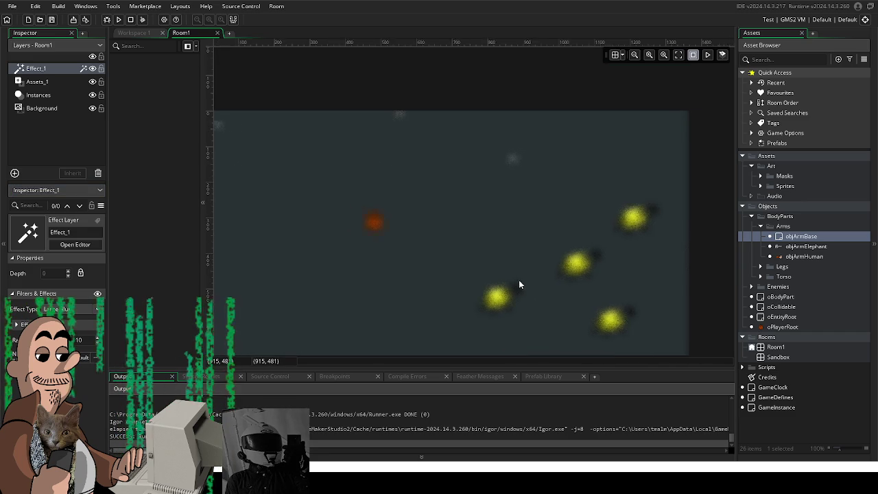
pyautogui.scroll(-1, 532, 282)
pyautogui.keyDown('ctrl'); pyautogui.scroll(1, 529, 254); pyautogui.keyUp('ctrl')
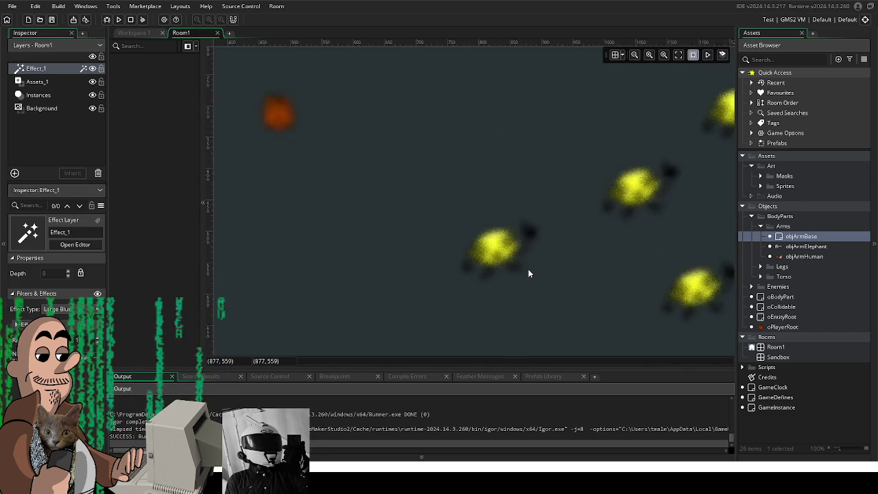
pyautogui.keyDown('ctrl'); pyautogui.scroll(3, 526, 271); pyautogui.keyUp('ctrl')
pyautogui.keyDown('ctrl'); pyautogui.scroll(3, 504, 273); pyautogui.keyUp('ctrl')
pyautogui.keyDown('ctrl'); pyautogui.scroll(-3, 503, 273); pyautogui.keyUp('ctrl')
pyautogui.keyDown('ctrl'); pyautogui.scroll(-2, 503, 271); pyautogui.keyUp('ctrl')
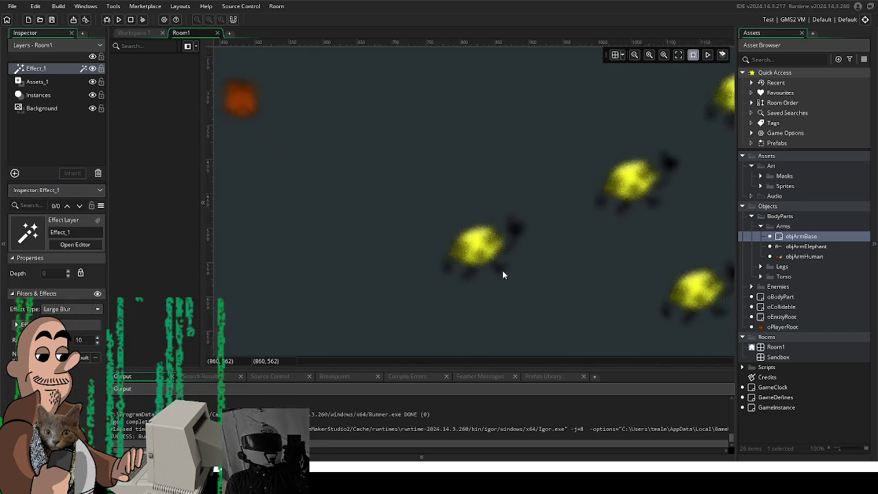
pyautogui.keyDown('ctrl'); pyautogui.scroll(-2, 411, 258); pyautogui.keyUp('ctrl')
pyautogui.moveTo(402, 256)
pyautogui.mouseDown()
pyautogui.moveTo(525, 270)
pyautogui.moveTo(466, 235)
pyautogui.moveTo(440, 238)
pyautogui.mouseUp()
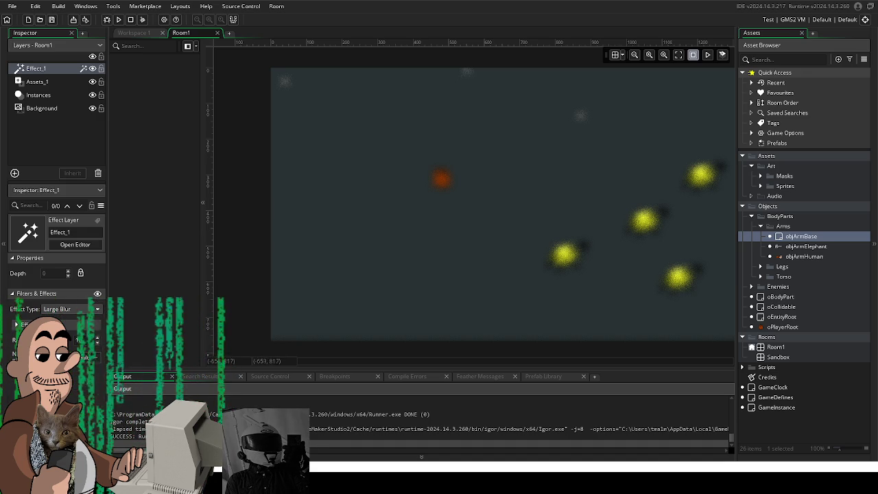
pyautogui.scroll(-1, 72, 308)
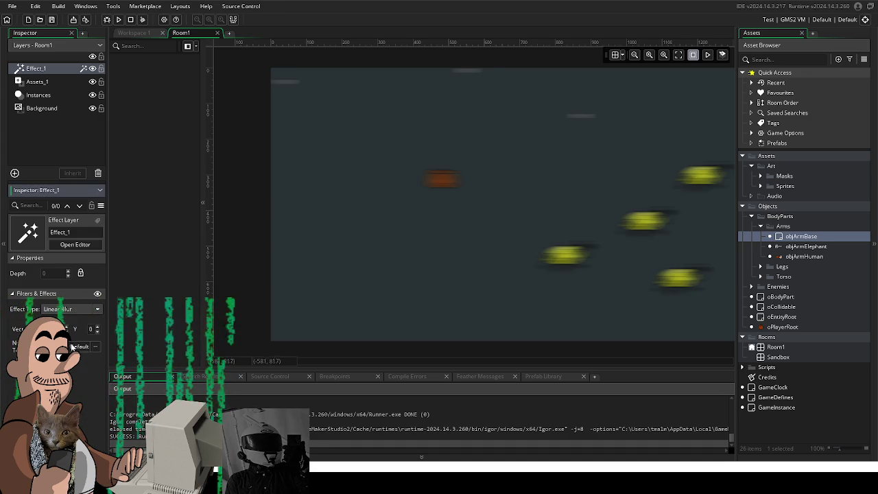
pyautogui.scroll(-1, 72, 309)
pyautogui.moveTo(466, 233); pyautogui.dragTo(417, 232)
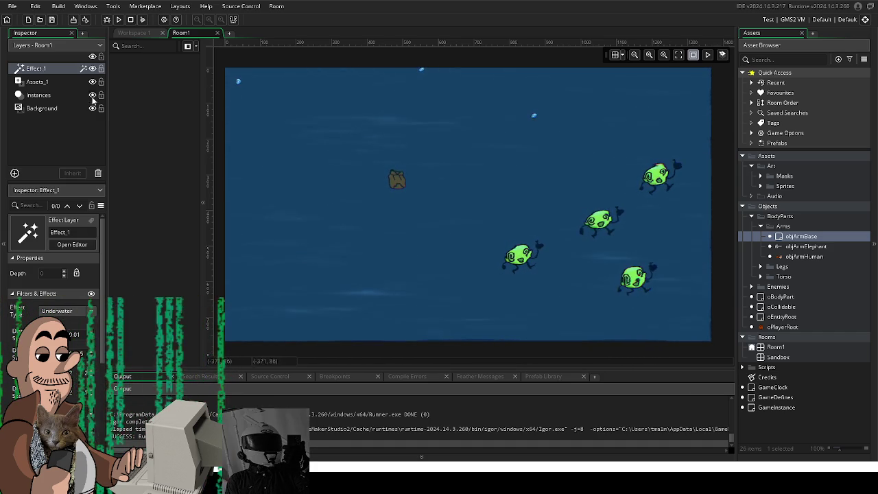
pyautogui.rightClick(69, 67)
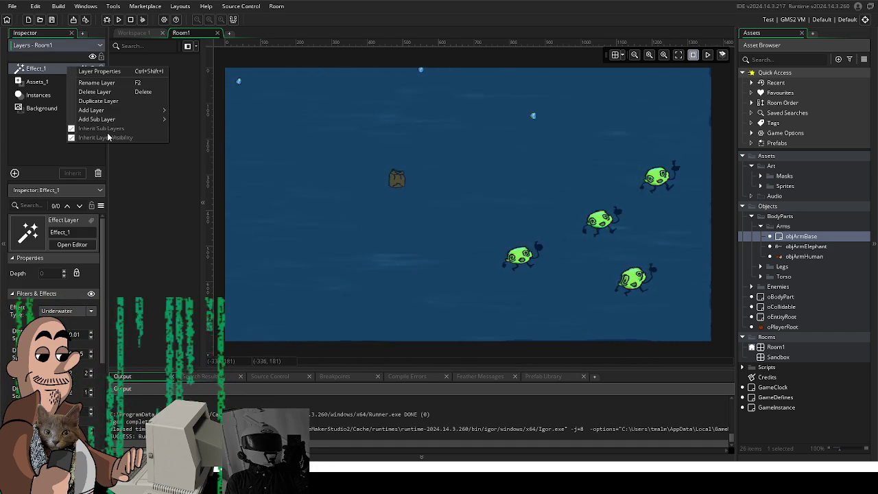
# Step: Delete the Effect_1 layer, restoring the yellow creatures and brown sack
pyautogui.click(95, 92)
pyautogui.press('Return')
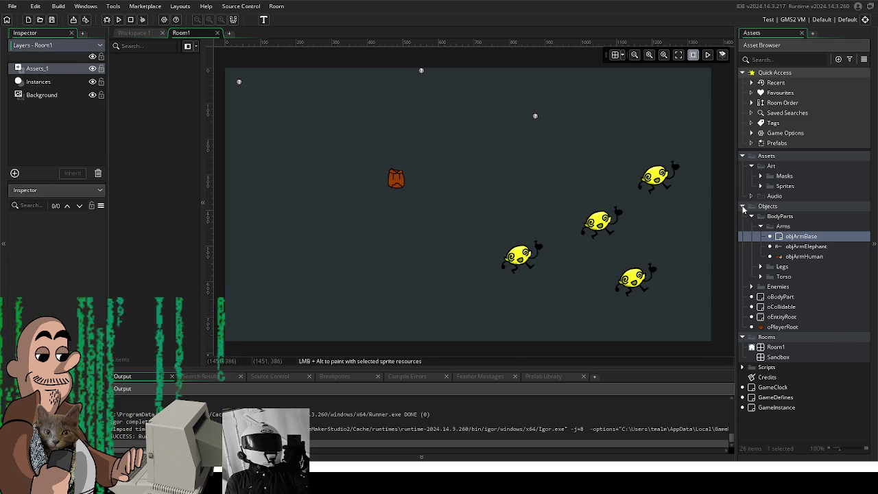
pyautogui.moveTo(535, 231); pyautogui.dragTo(526, 207)
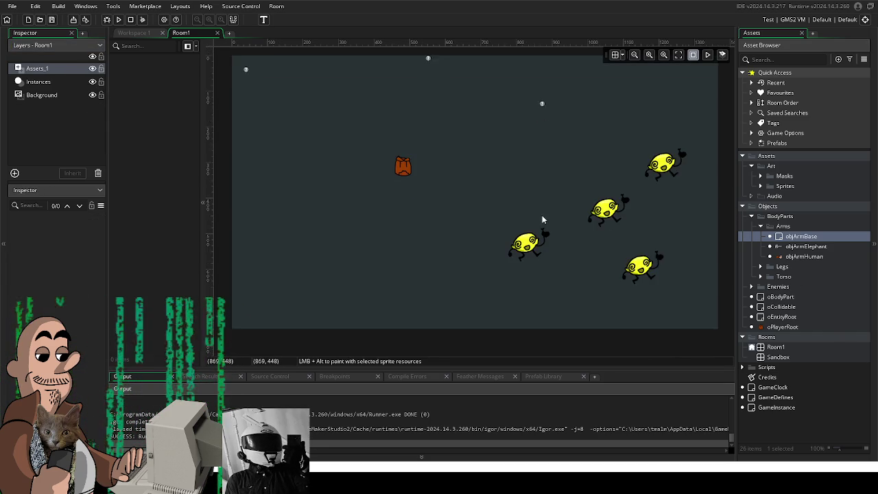